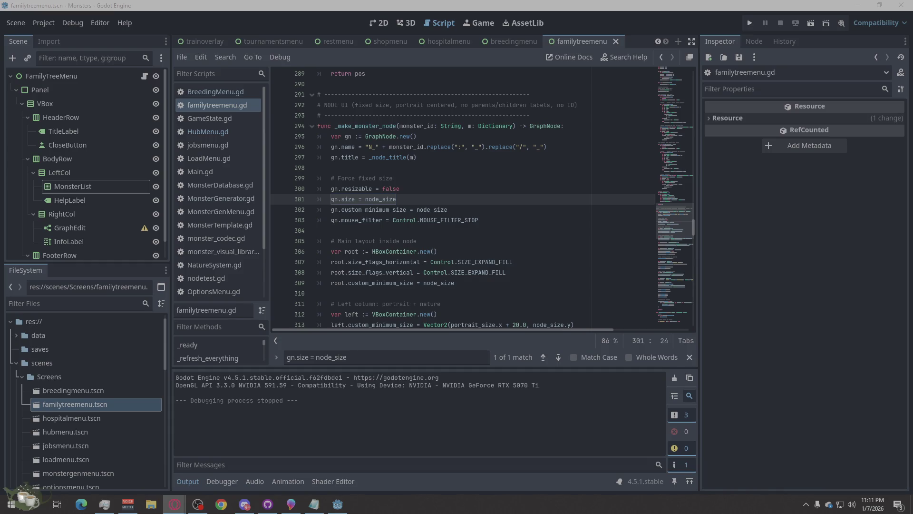
# Show the menu scene in 2D, select GraphEdit and collapse its Layout properties.
pyautogui.click(379, 23)
pyautogui.click(463, 165)
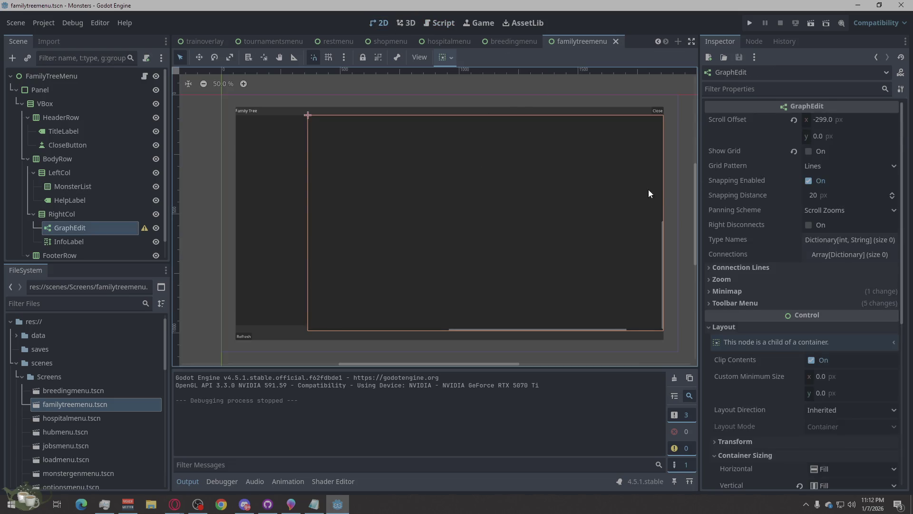
pyautogui.moveTo(769, 192)
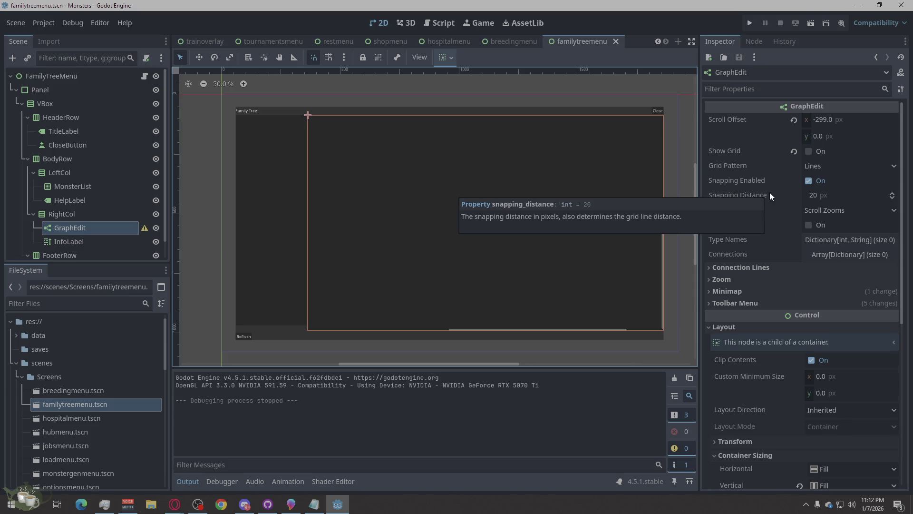
pyautogui.click(721, 326)
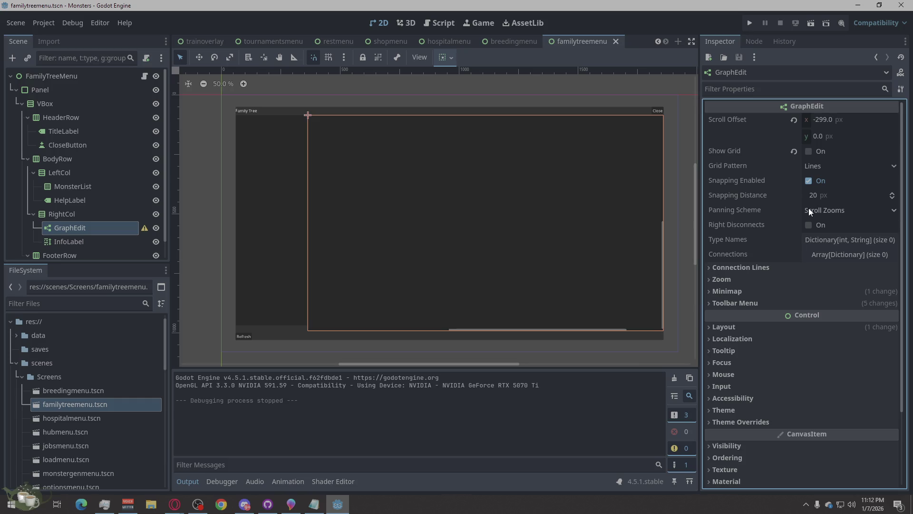
# Check GraphEdit's Connection Lines, Minimap and Zoom settings in the Inspector.
pyautogui.click(724, 268)
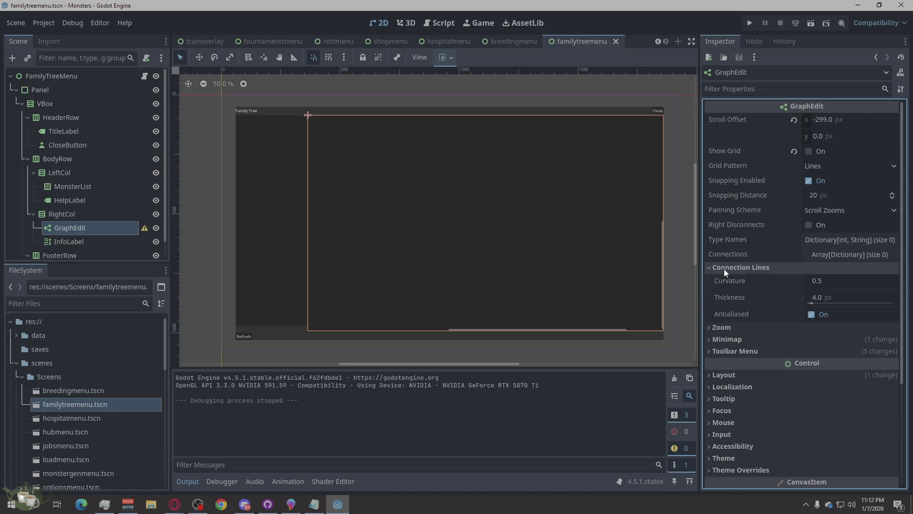
pyautogui.click(724, 268)
pyautogui.click(726, 292)
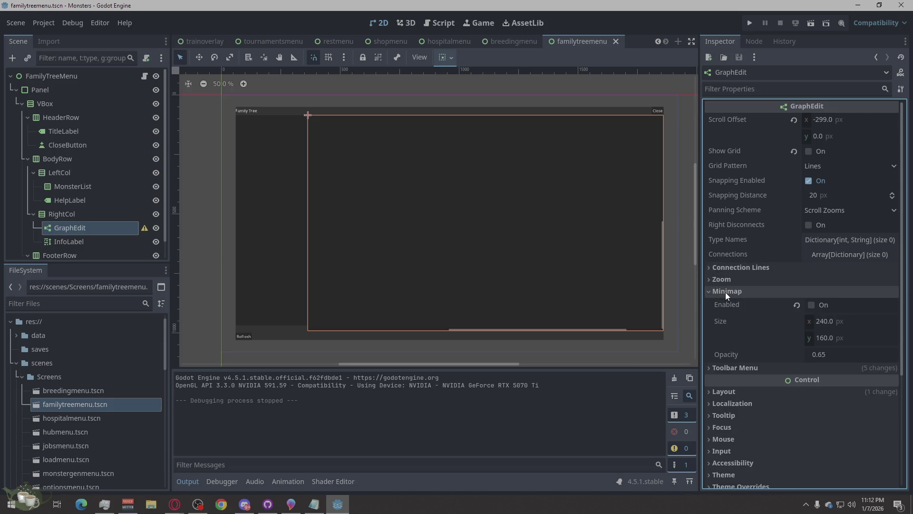
pyautogui.click(725, 292)
pyautogui.click(729, 281)
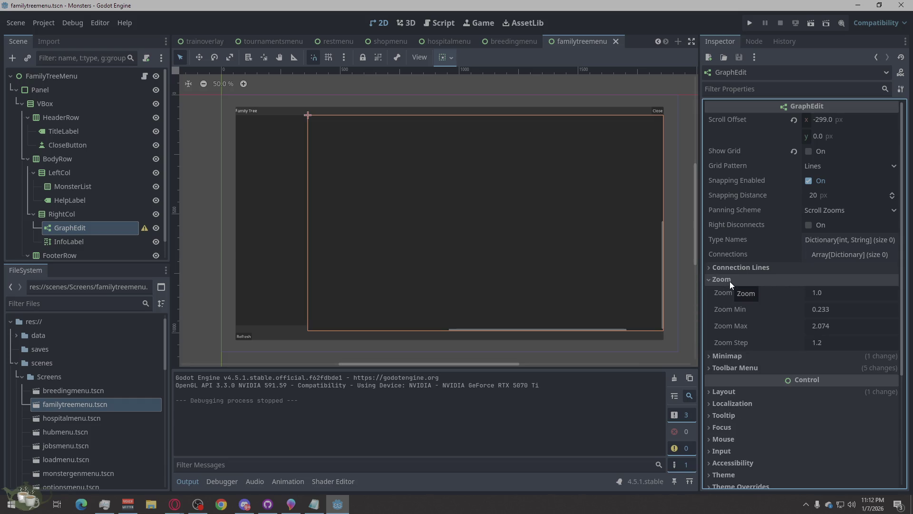
pyautogui.click(729, 281)
# Check the Toolbar Menu settings, turn on Show Grid and reopen familytreemenu.gd.
pyautogui.click(733, 304)
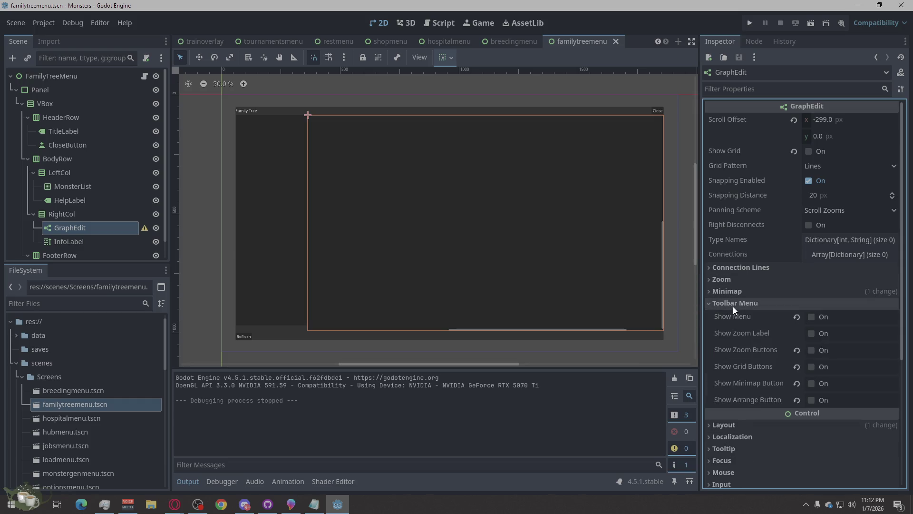
pyautogui.click(733, 304)
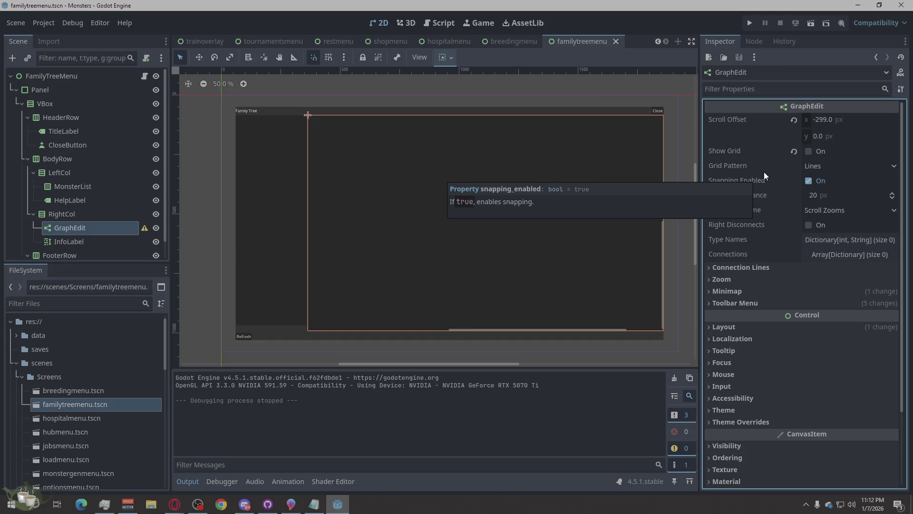
pyautogui.click(808, 152)
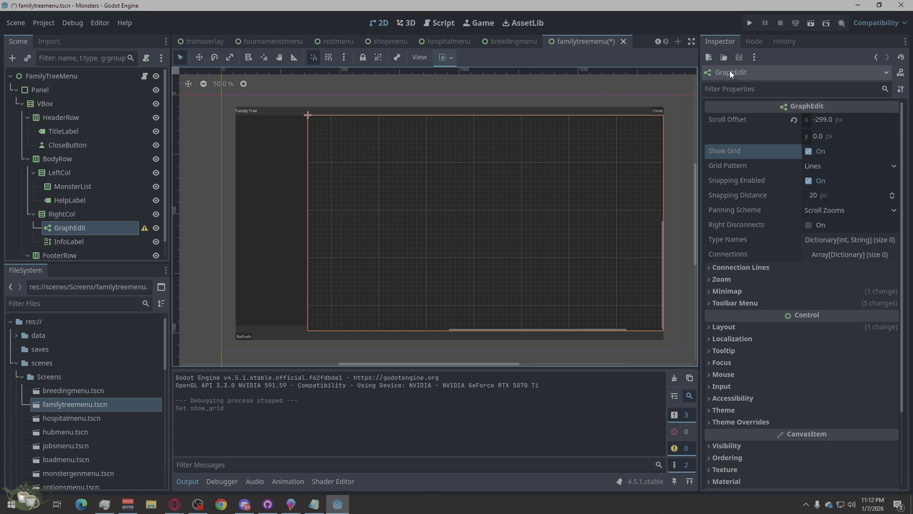
pyautogui.click(145, 75)
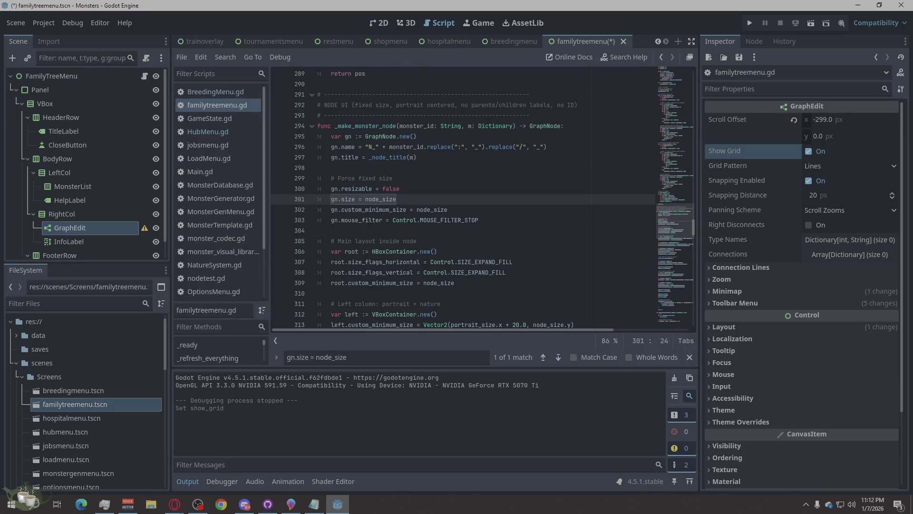
pyautogui.hotkey('alt', 'Tab')
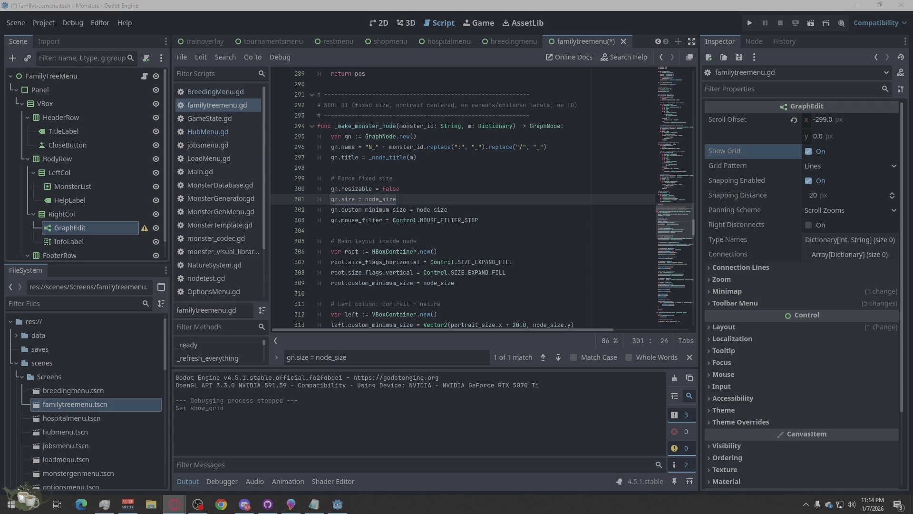
# Select InfoLabel and enable its Fit Content property.
pyautogui.click(79, 241)
pyautogui.click(83, 226)
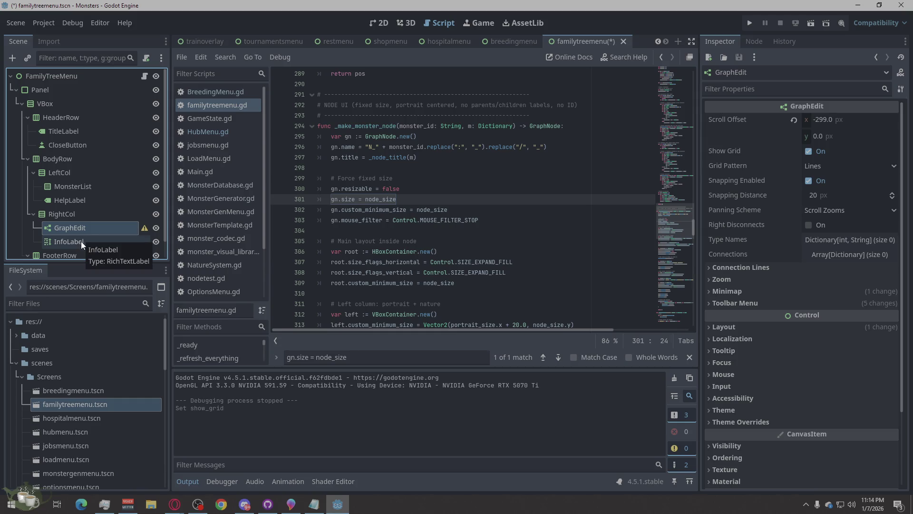
pyautogui.click(80, 242)
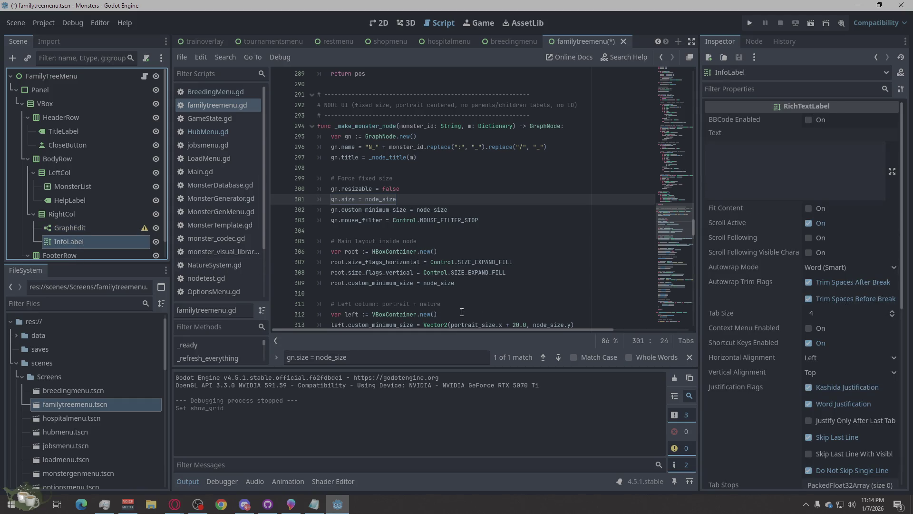
pyautogui.scroll(-3, 792, 347)
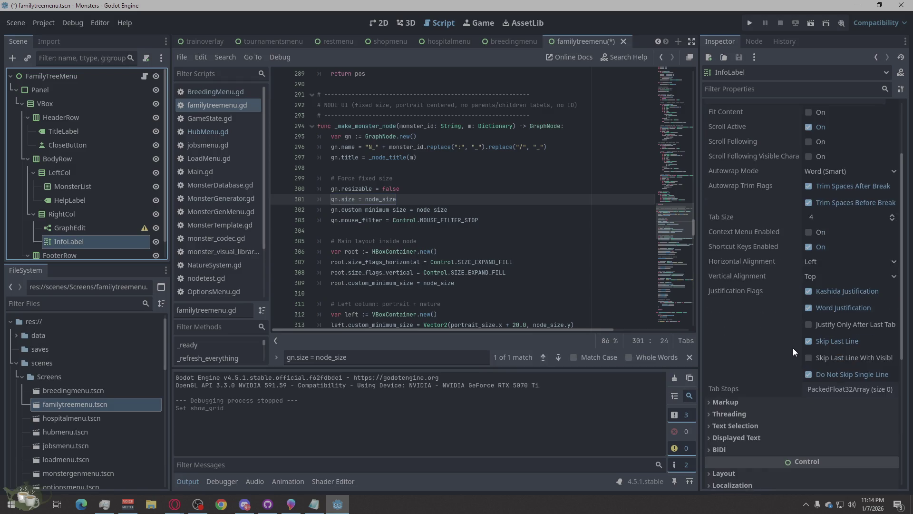
pyautogui.scroll(1, 846, 377)
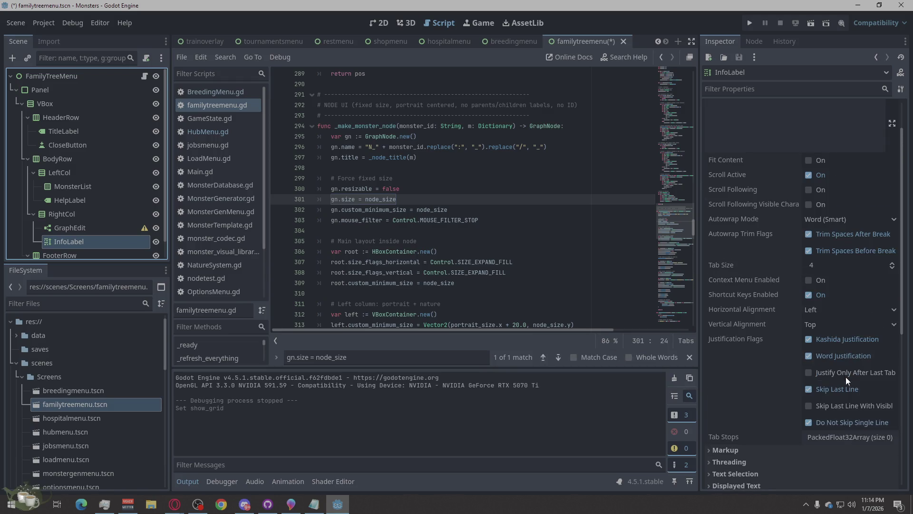
pyautogui.scroll(1, 751, 171)
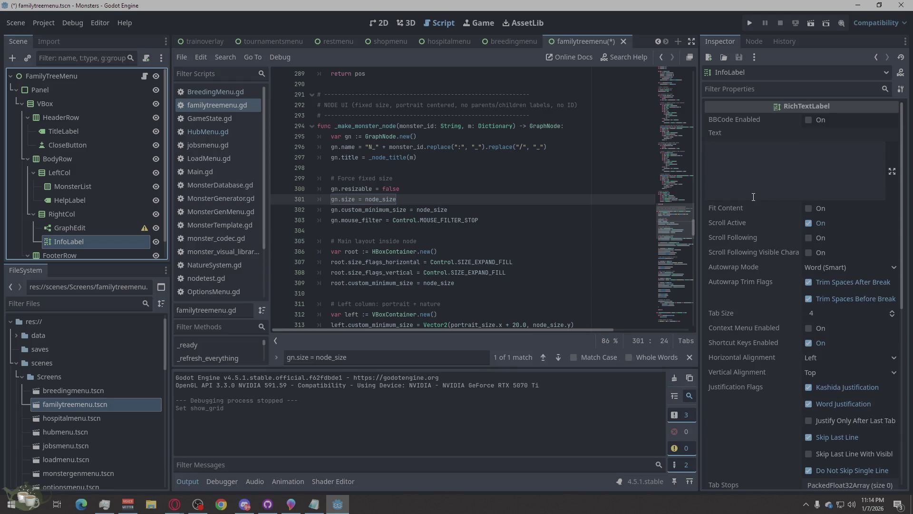
pyautogui.click(808, 209)
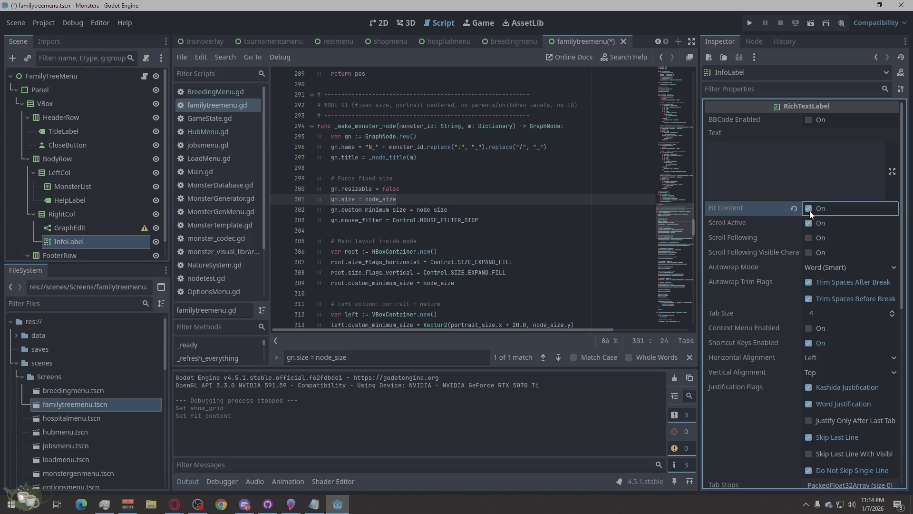
# Look through InfoLabel's Markup and Displayed Text settings.
pyautogui.scroll(-4, 849, 290)
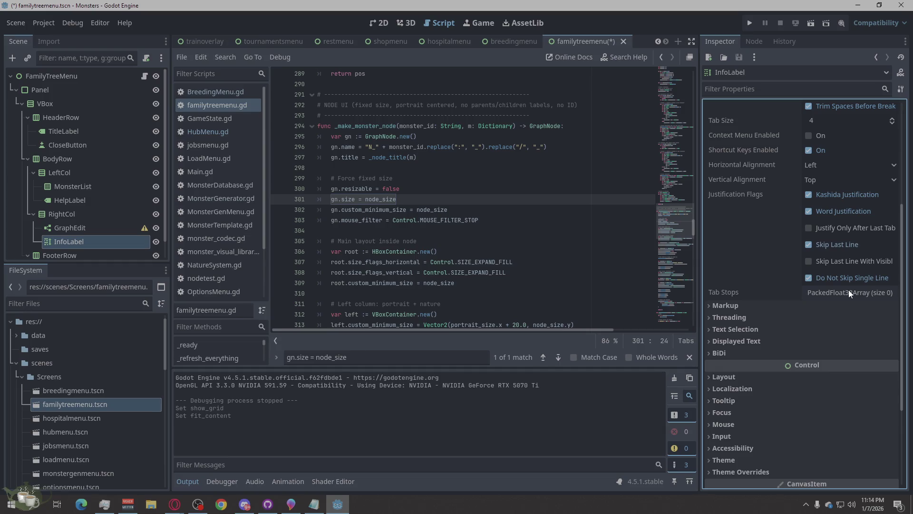
pyautogui.click(725, 305)
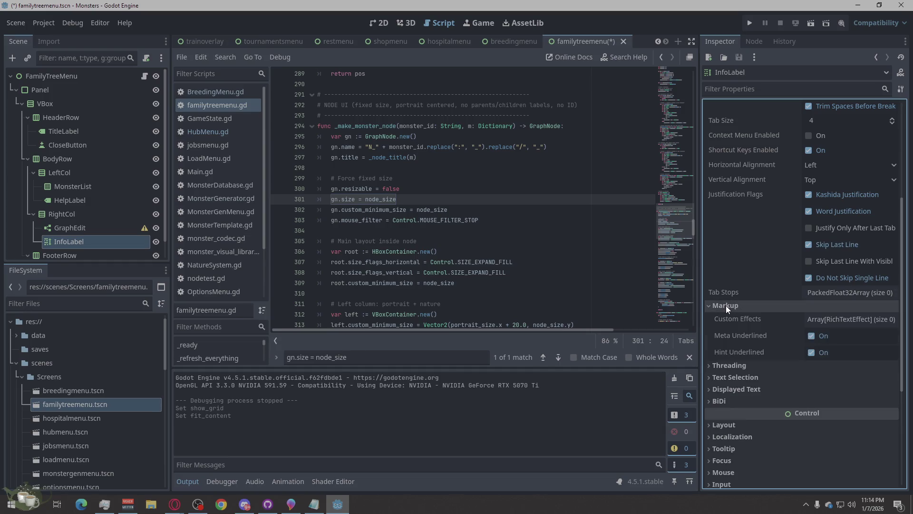
pyautogui.click(725, 305)
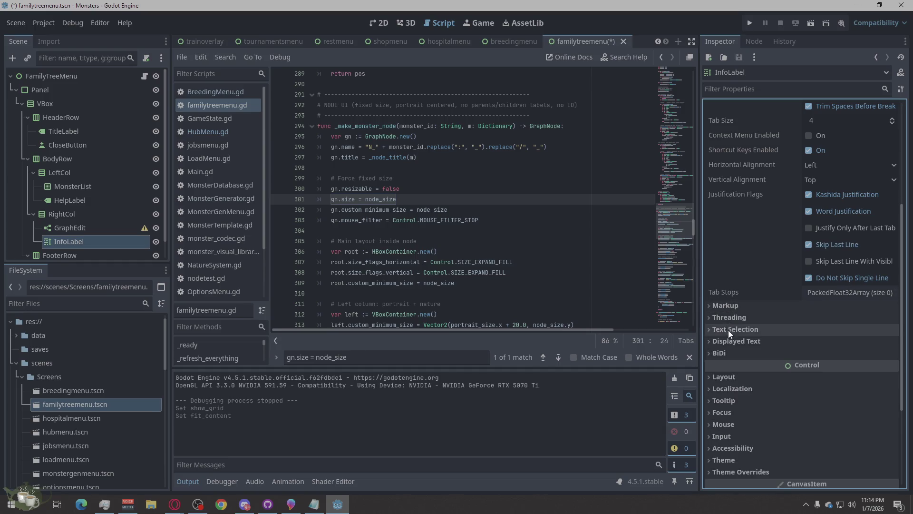
pyautogui.scroll(-1, 742, 342)
pyautogui.click(756, 294)
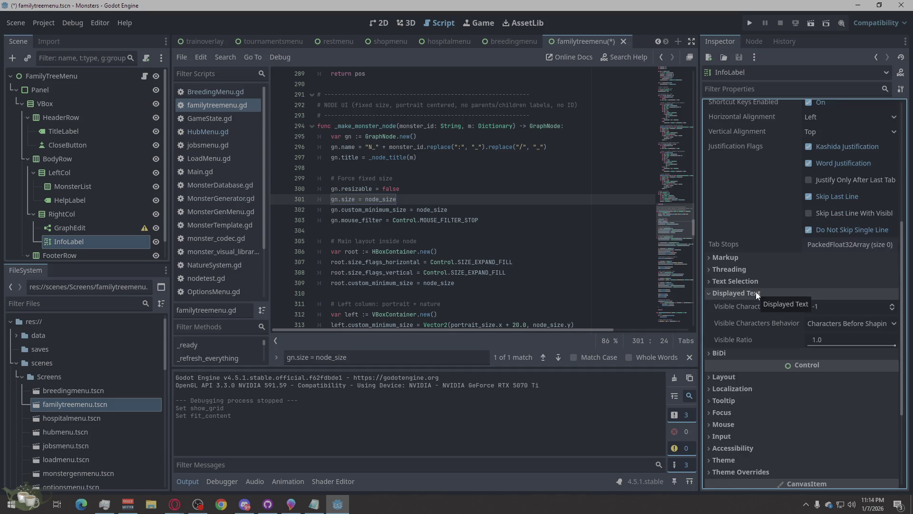
pyautogui.click(756, 293)
pyautogui.scroll(-2, 756, 292)
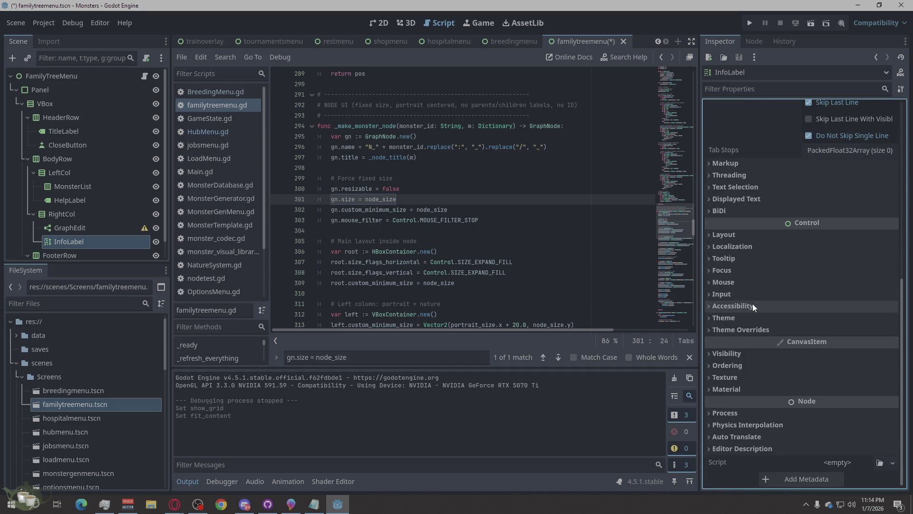
# Review InfoLabel's font and font size theme overrides, then save and run the project.
pyautogui.click(741, 329)
pyautogui.click(737, 380)
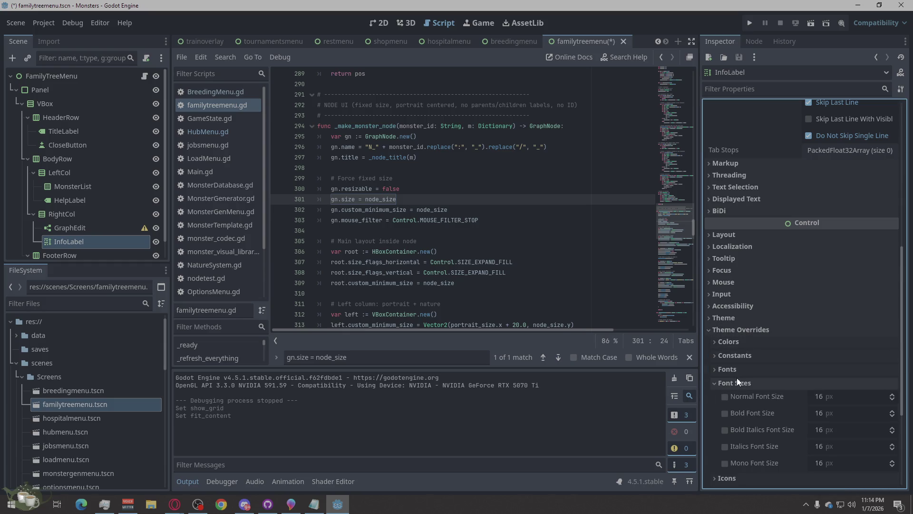
pyautogui.scroll(-1, 737, 380)
pyautogui.click(740, 335)
pyautogui.click(743, 324)
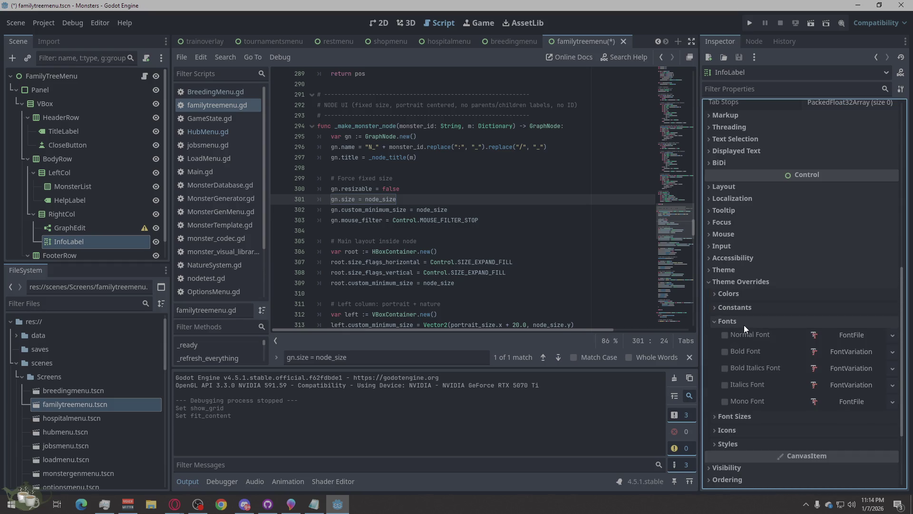
pyautogui.click(744, 325)
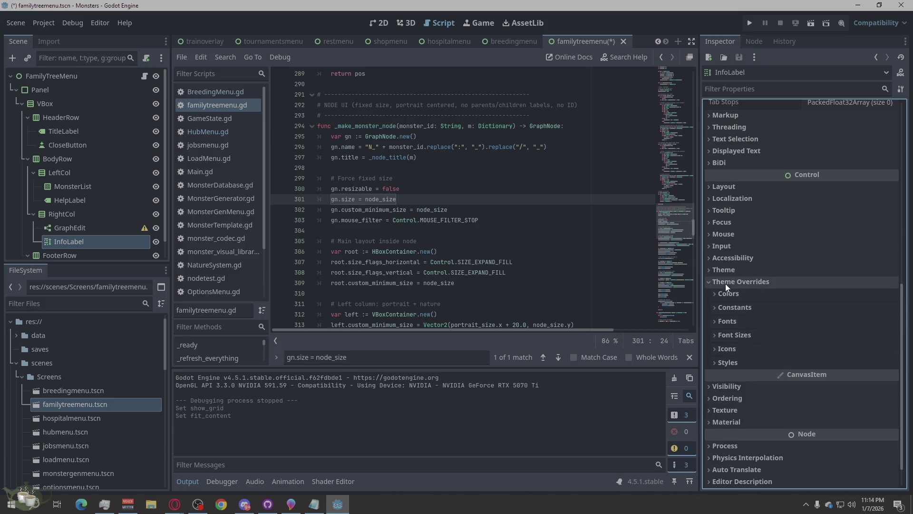
pyautogui.scroll(5, 726, 284)
pyautogui.scroll(3, 726, 283)
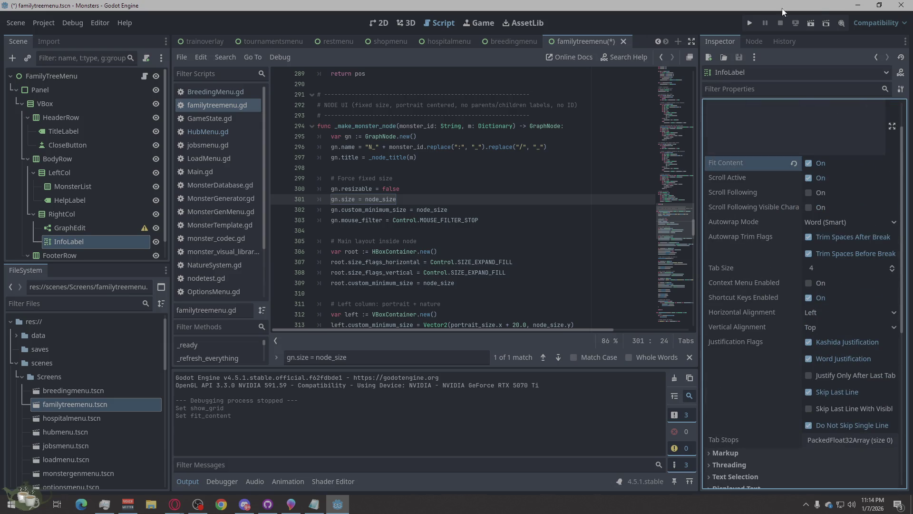
pyautogui.click(750, 22)
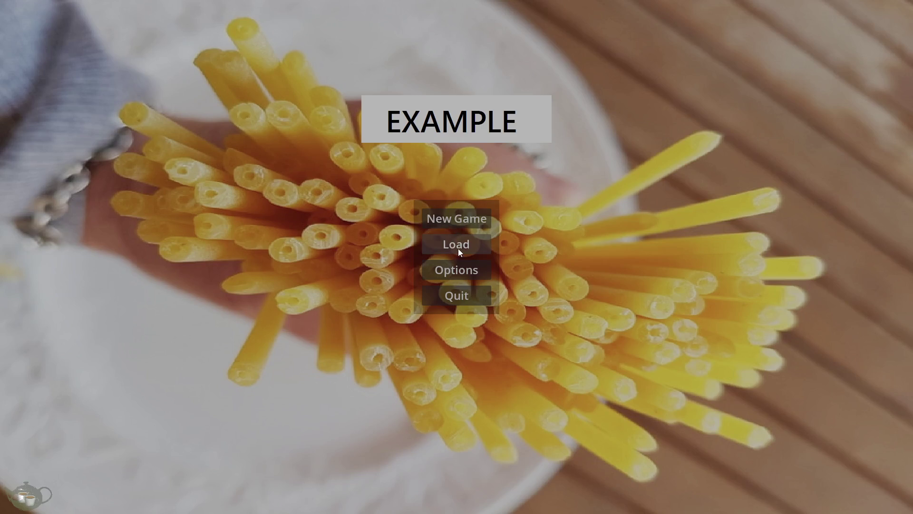
# Load Save Slot 01 into the game hub.
pyautogui.click(457, 248)
pyautogui.click(442, 205)
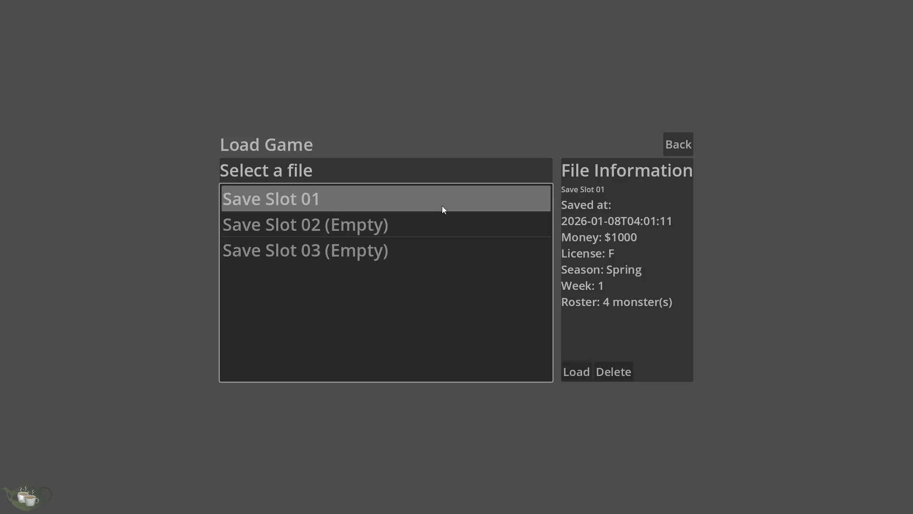
pyautogui.click(585, 369)
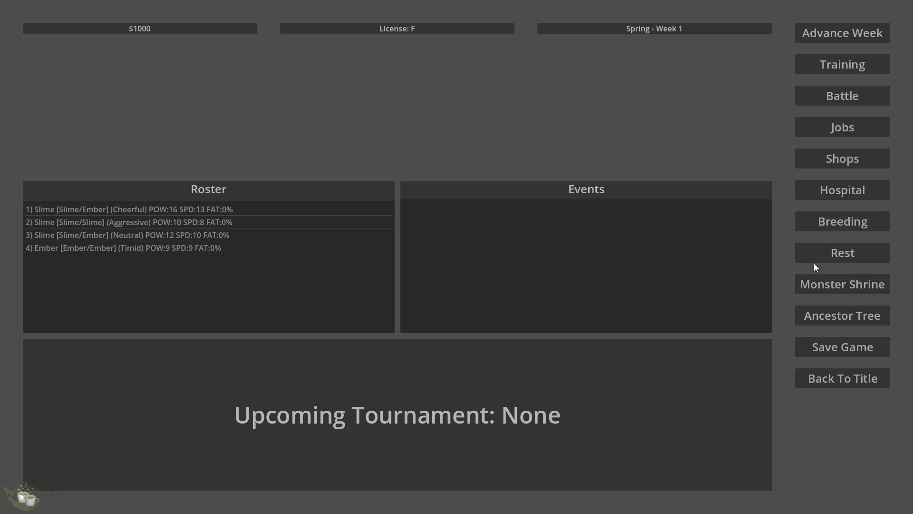
# Breed Slime/Ember with Slime/Slime.
pyautogui.click(827, 221)
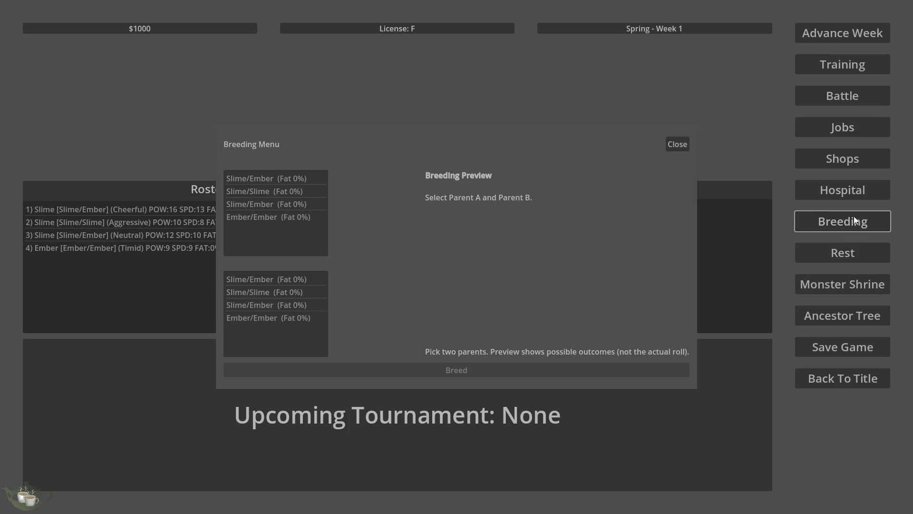
pyautogui.click(238, 177)
pyautogui.click(278, 291)
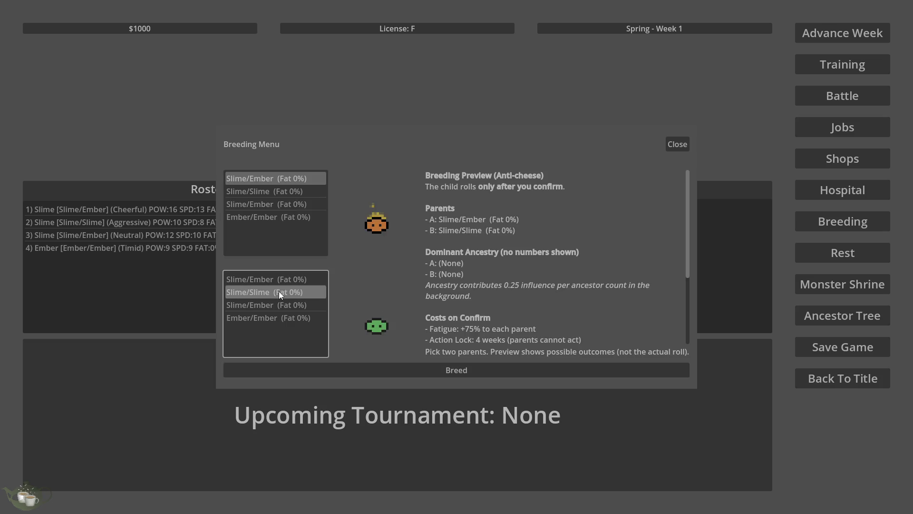
pyautogui.click(427, 373)
pyautogui.click(440, 291)
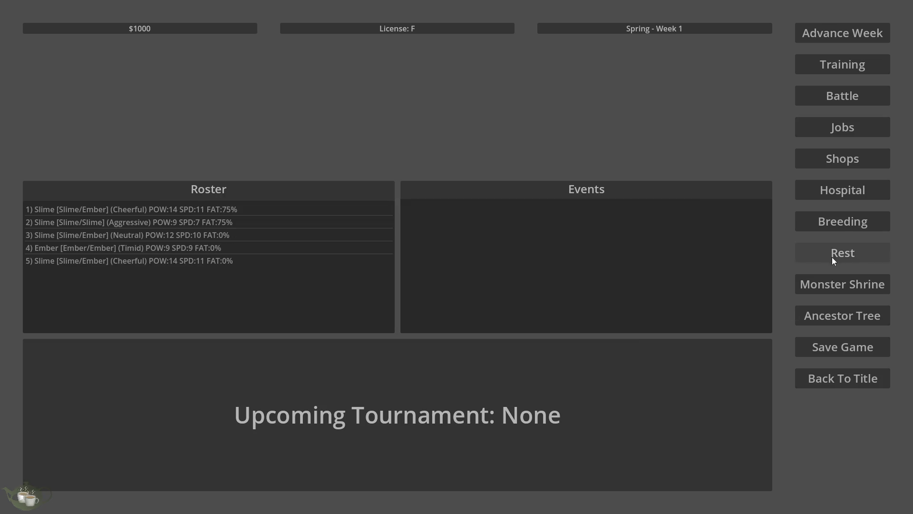
# Breed the third Slime/Ember with Ember/Ember.
pyautogui.click(817, 221)
pyautogui.click(304, 204)
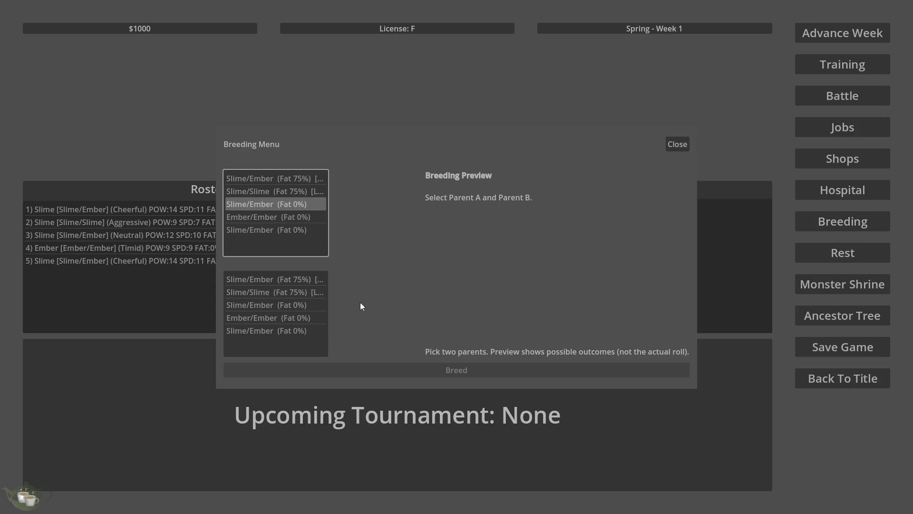
pyautogui.click(283, 317)
pyautogui.click(449, 369)
pyautogui.click(437, 292)
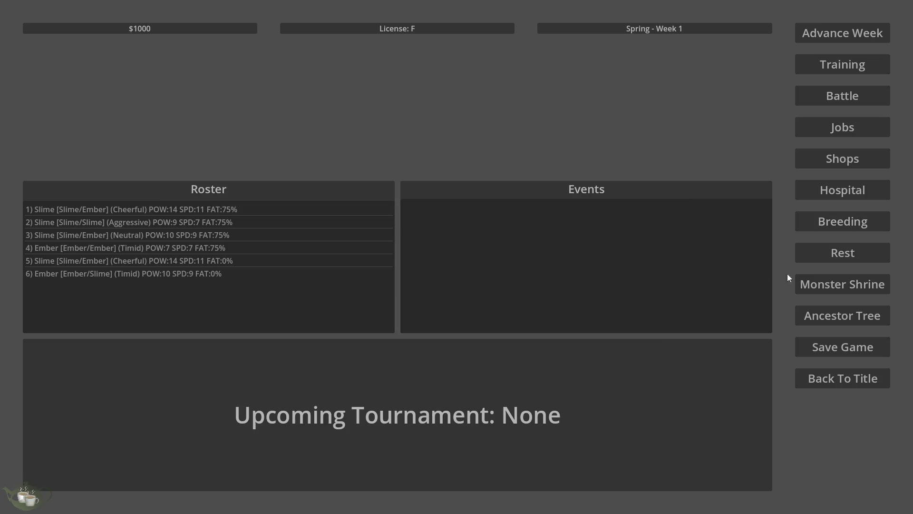
# Breed the new Slime/Ember with Ember/Slime, then open and leave the Save Game screen.
pyautogui.click(811, 219)
pyautogui.click(297, 232)
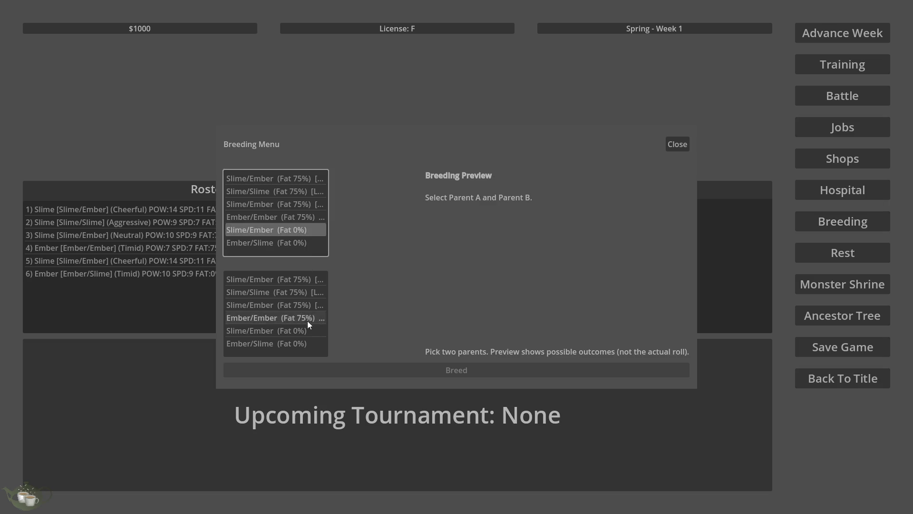
pyautogui.click(306, 341)
pyautogui.click(381, 371)
pyautogui.click(447, 292)
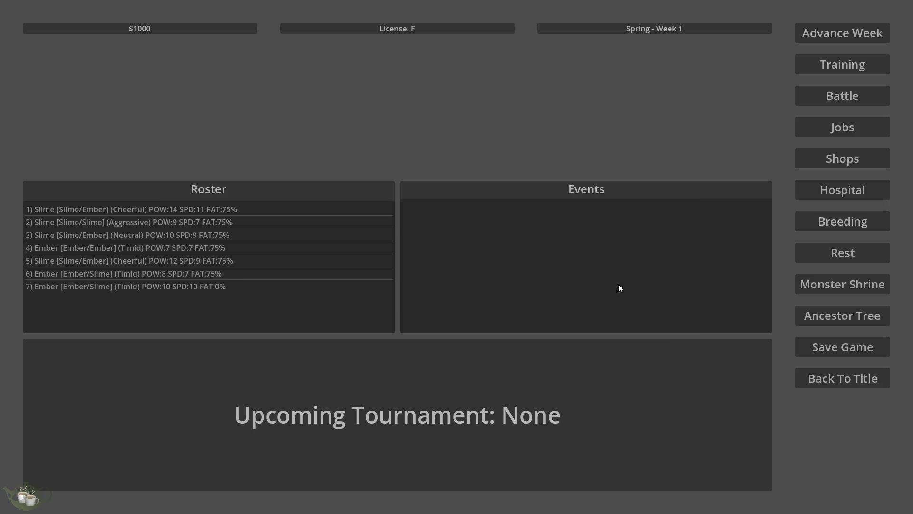
pyautogui.click(851, 347)
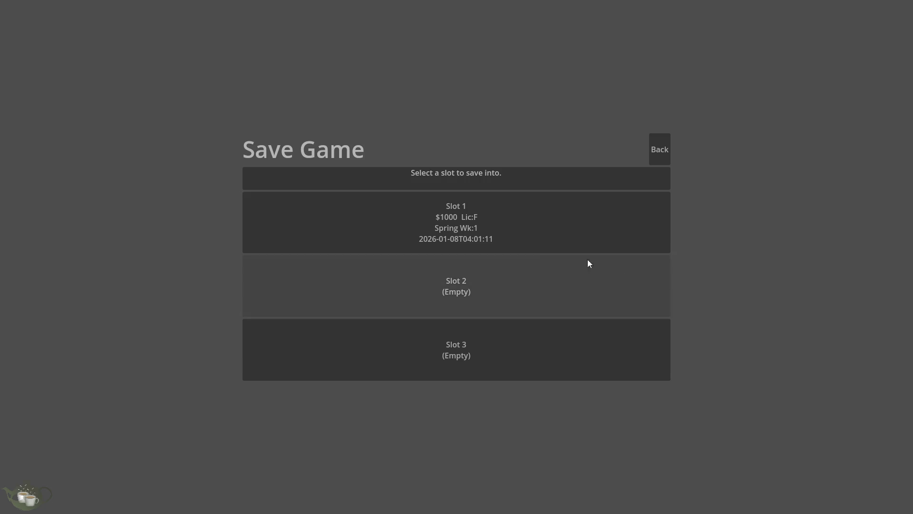
pyautogui.click(469, 273)
# View and zoom the Ember/Slime (Timid) ancestor tree, close it and return to the title.
pyautogui.click(873, 318)
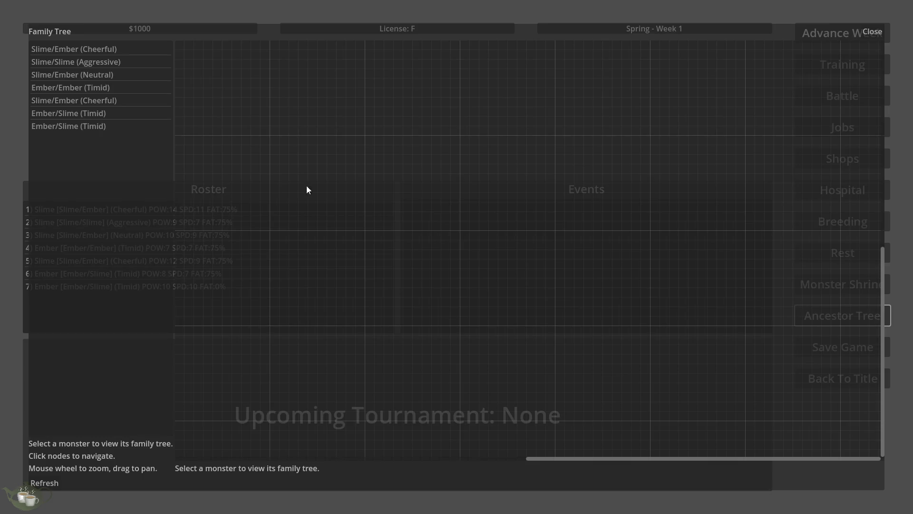
pyautogui.click(100, 126)
pyautogui.scroll(-2, 469, 303)
pyautogui.scroll(-2, 469, 304)
pyautogui.scroll(3, 561, 225)
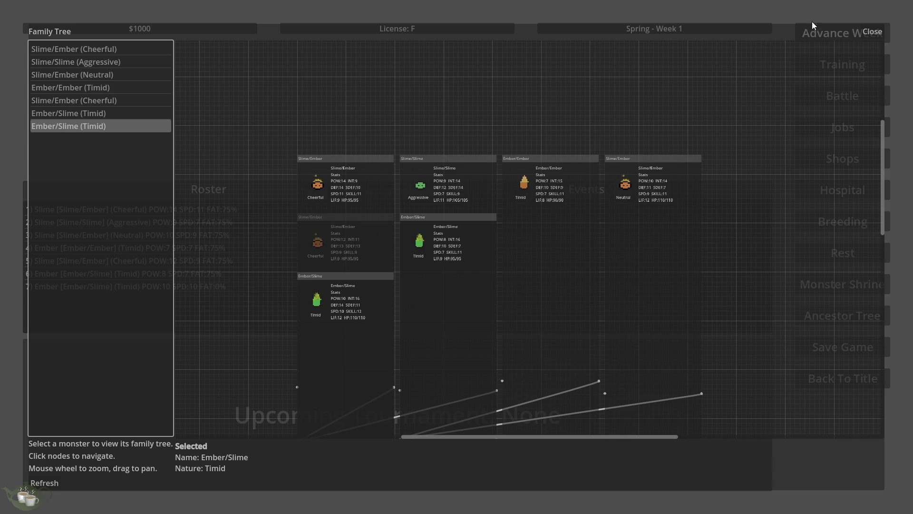
pyautogui.click(872, 32)
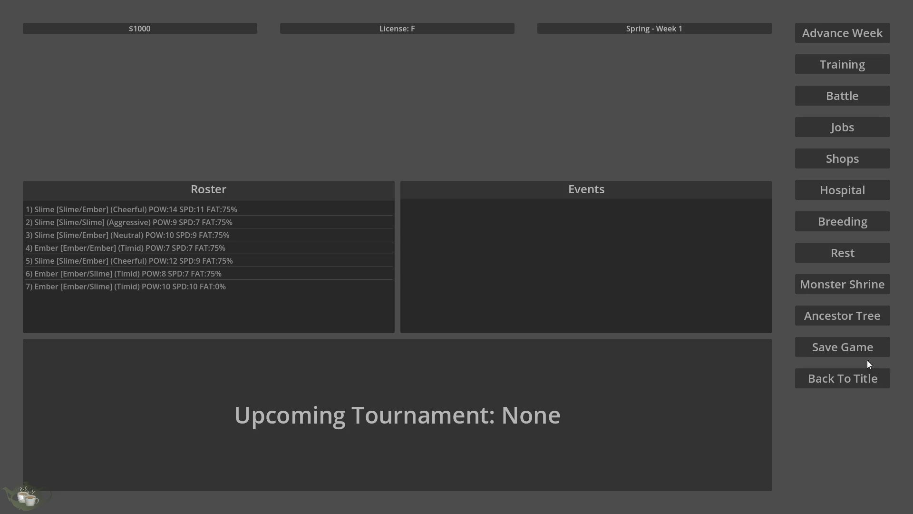
pyautogui.click(847, 375)
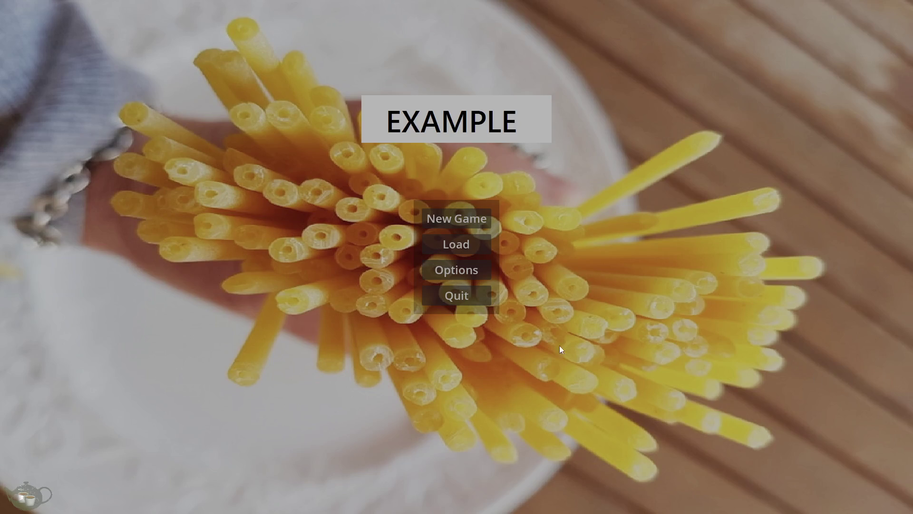
# Quit the game and turn off Fit Content on InfoLabel.
pyautogui.click(466, 302)
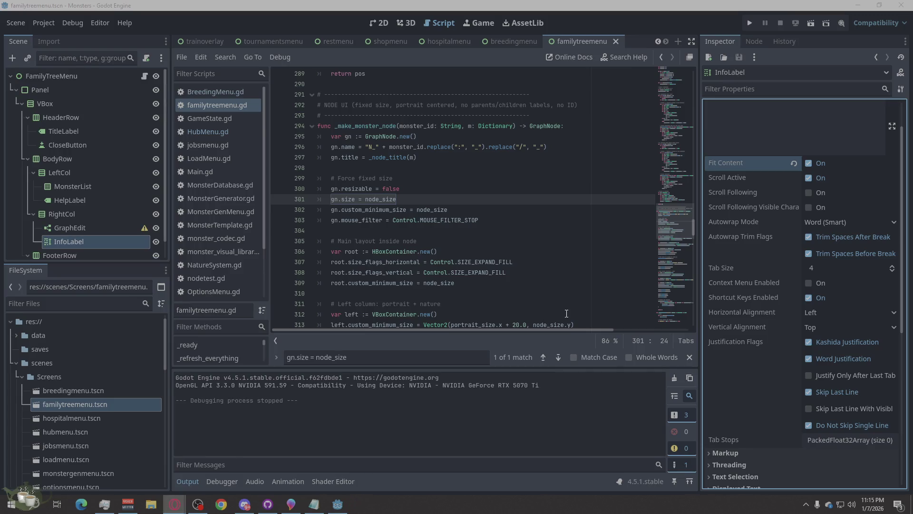
pyautogui.scroll(-1, 566, 314)
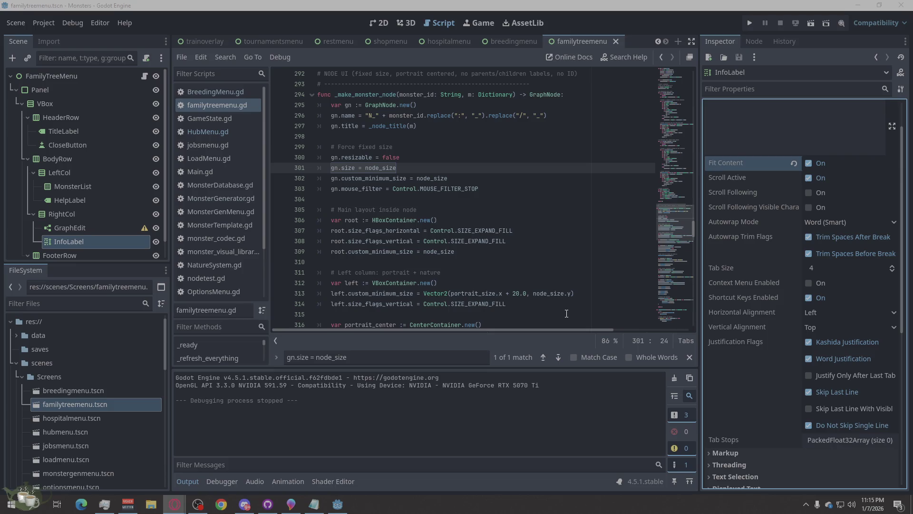
pyautogui.scroll(-1, 566, 313)
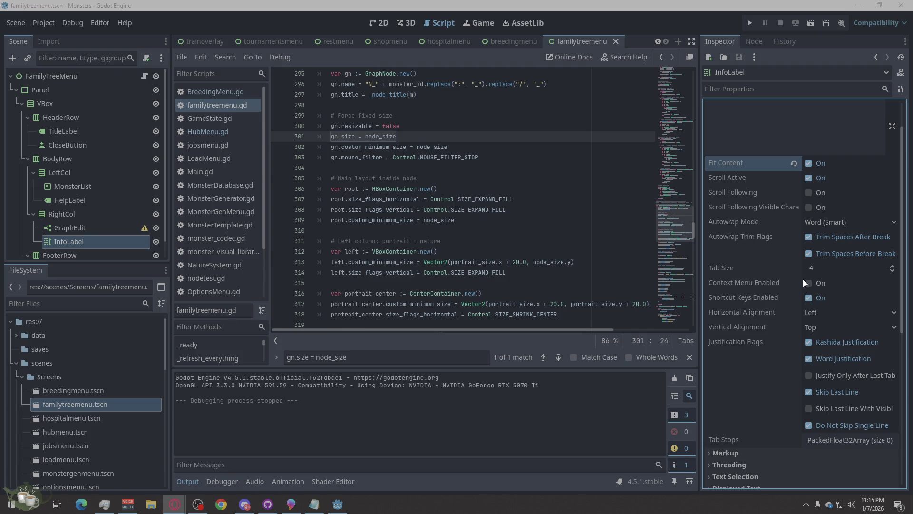
pyautogui.click(809, 163)
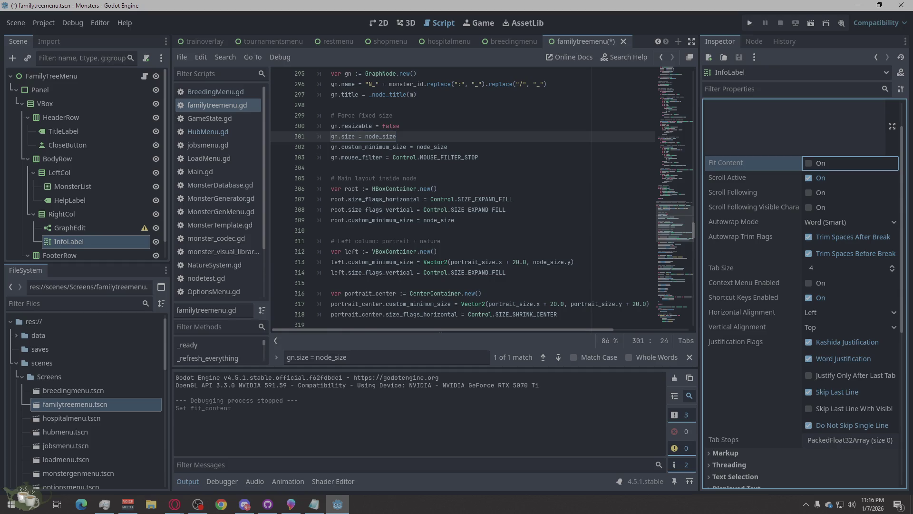
# Search familytreemenu.gd for stats_rich.fit_content and shorten the search term.
pyautogui.hotkey('alt', 'Tab')
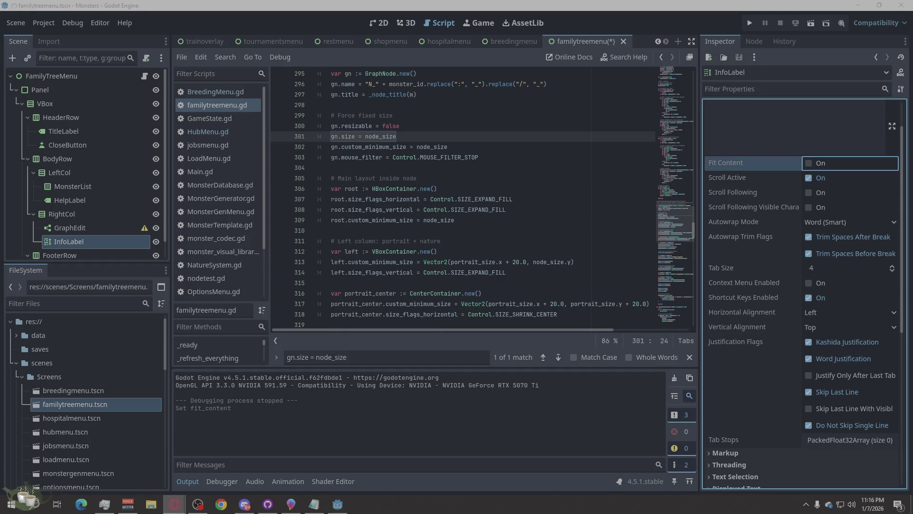
pyautogui.click(439, 189)
pyautogui.hotkey('ctrl', 'f')
pyautogui.write('stats_rich.fit_content')
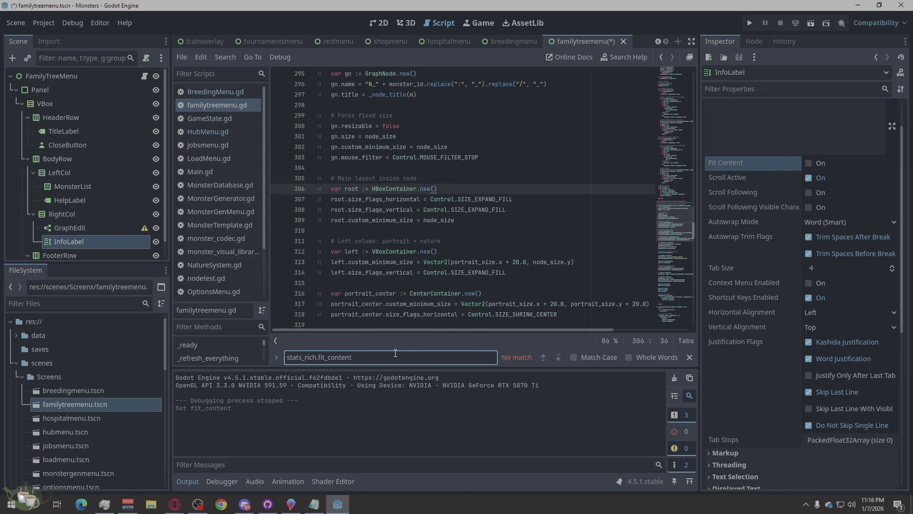
pyautogui.press('BackSpace')
pyautogui.press('BackSpace')
pyautogui.press('BackSpace')
pyautogui.press('BackSpace')
pyautogui.press('BackSpace')
pyautogui.press('BackSpace')
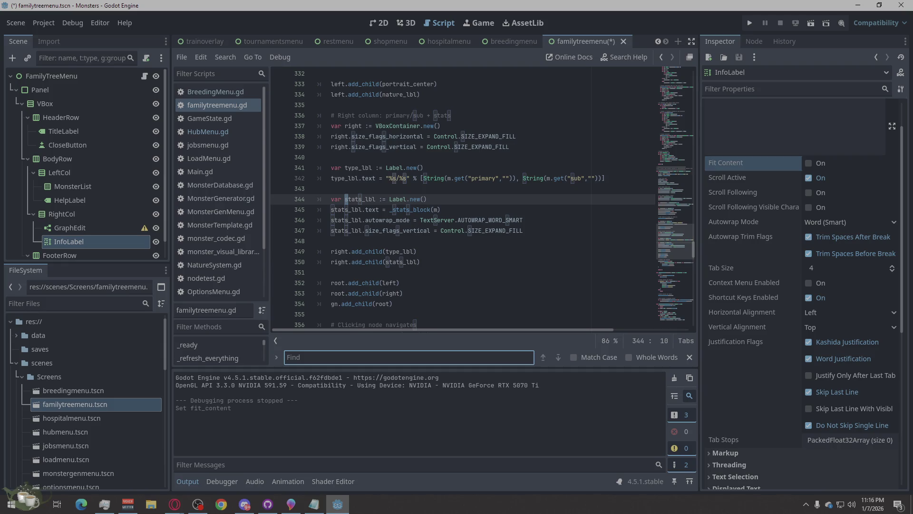
pyautogui.hotkey('alt', 'Tab')
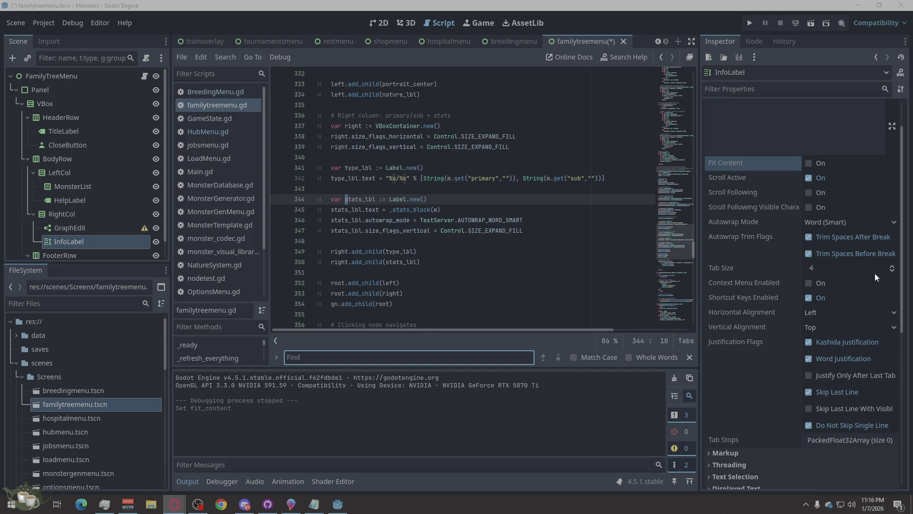
pyautogui.hotkey('alt', 'Tab')
# Search the script for fit_content, then content, step to the next match, and clear the search.
pyautogui.write('fit_content')
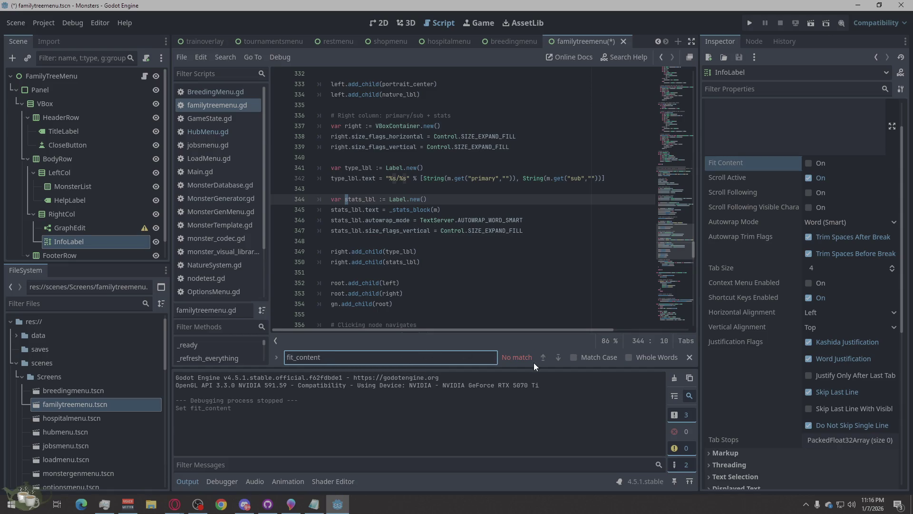
pyautogui.click(296, 362)
pyautogui.press('BackSpace')
pyautogui.press('BackSpace')
pyautogui.press('BackSpace')
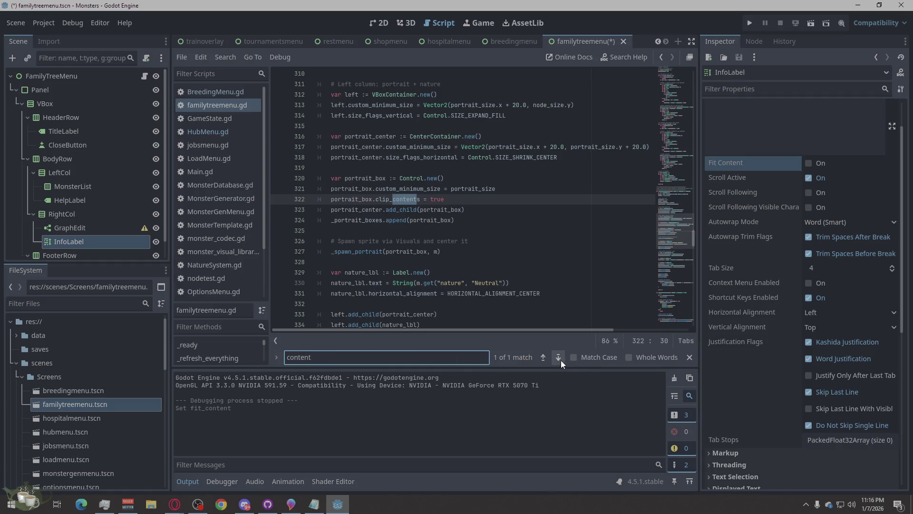
pyautogui.click(556, 357)
pyautogui.hotkey('ctrl', 'a')
pyautogui.press('BackSpace')
# Bring up the InfoLabel node's context menu in the Scene tree.
pyautogui.hotkey('alt', 'Tab')
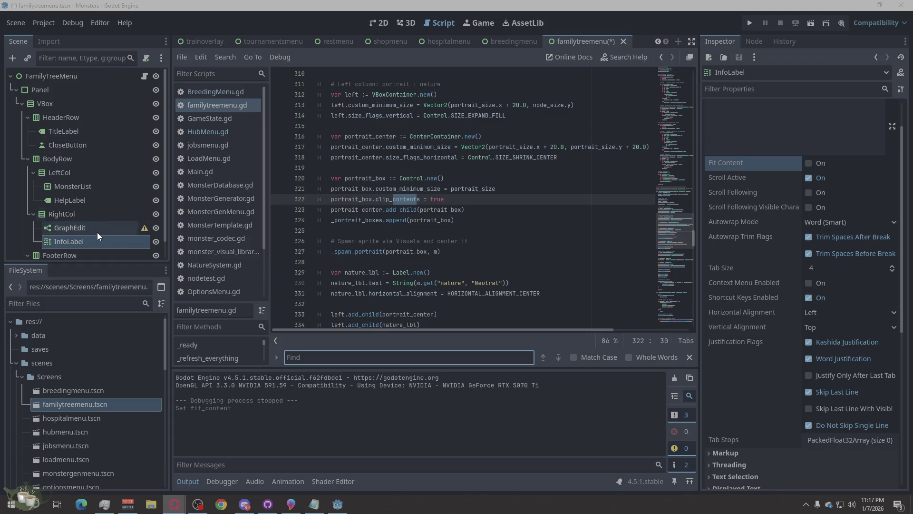
pyautogui.scroll(-1, 97, 232)
pyautogui.rightClick(81, 221)
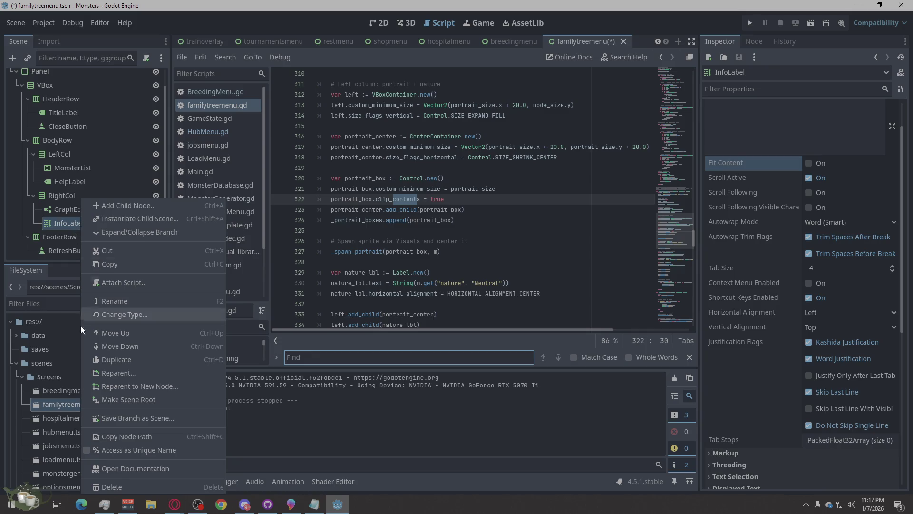
# Delete InfoLabel and add a new Label child node under RightCol.
pyautogui.click(106, 487)
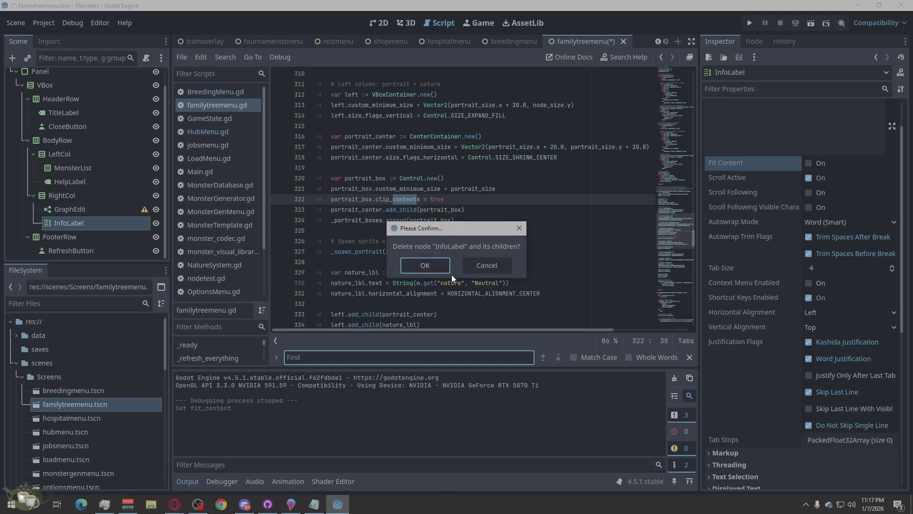
pyautogui.click(436, 264)
pyautogui.rightClick(54, 211)
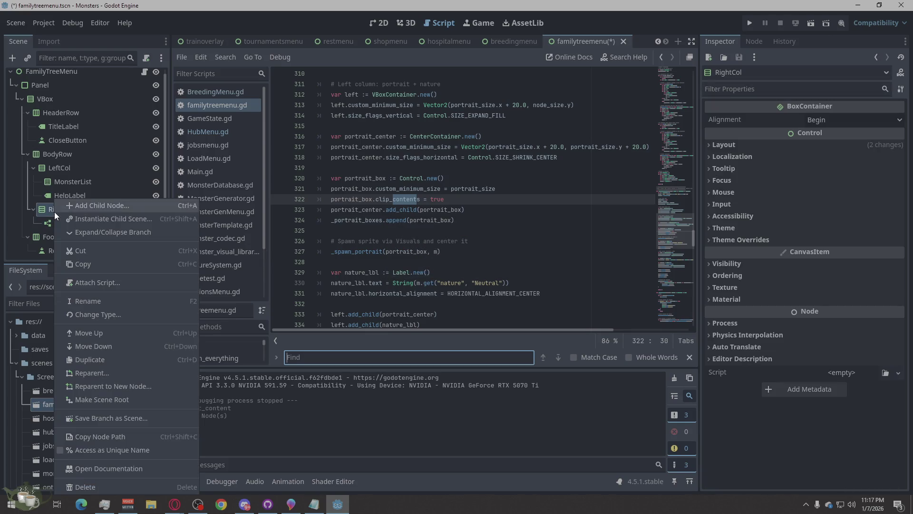
pyautogui.click(115, 203)
pyautogui.write('labe')
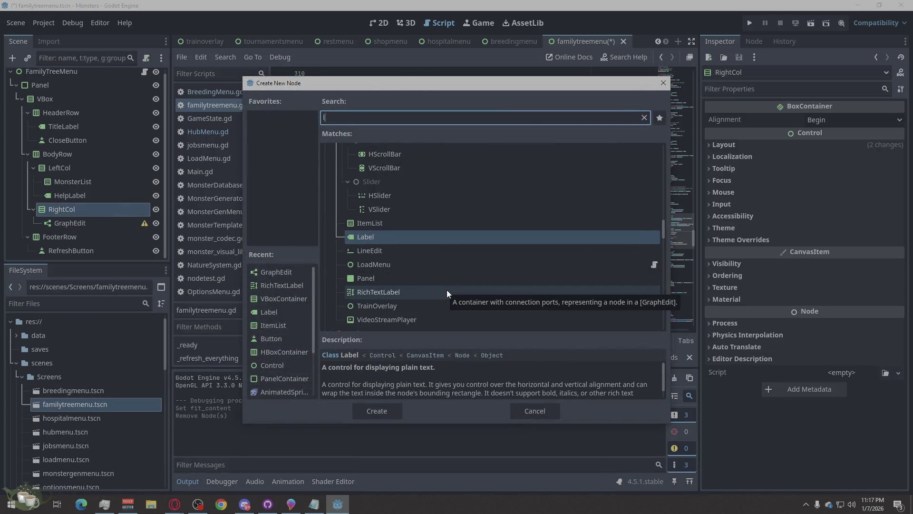
pyautogui.click(388, 405)
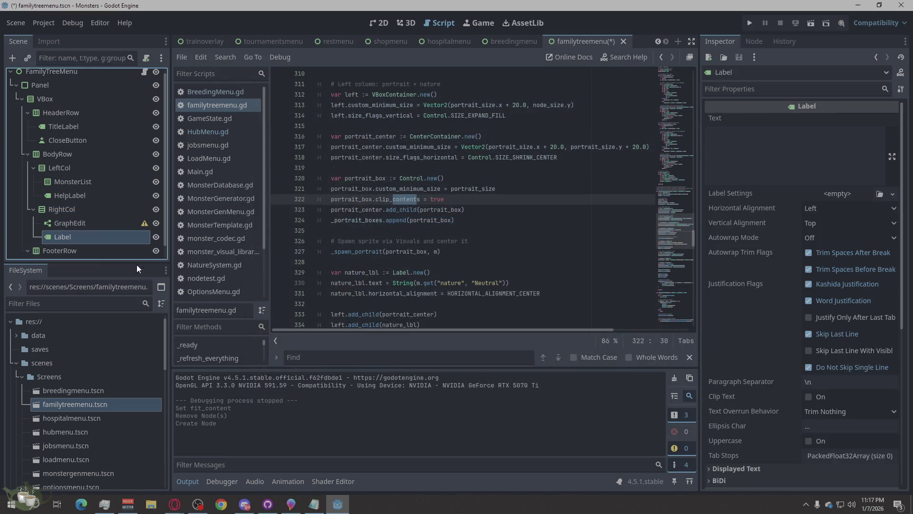
# Rename the new Label node to InfoLabel.
pyautogui.doubleClick(74, 236)
pyautogui.write('Info')
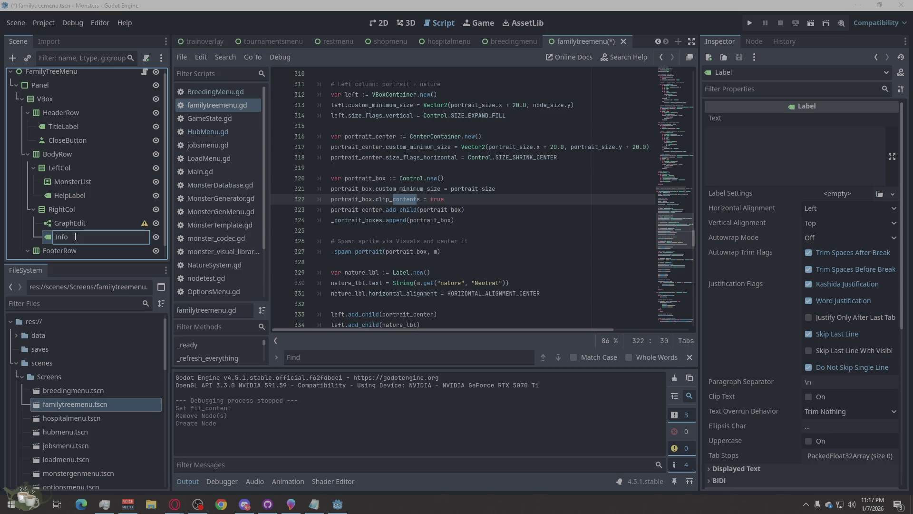
pyautogui.write('Label')
pyautogui.press('Return')
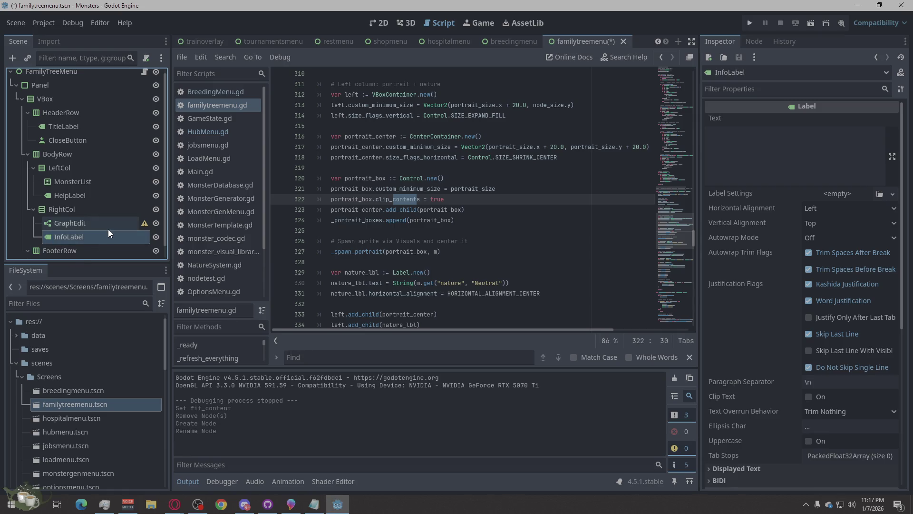
# Run the game, load Save Slot 02 and open the family tree menu.
pyautogui.click(750, 23)
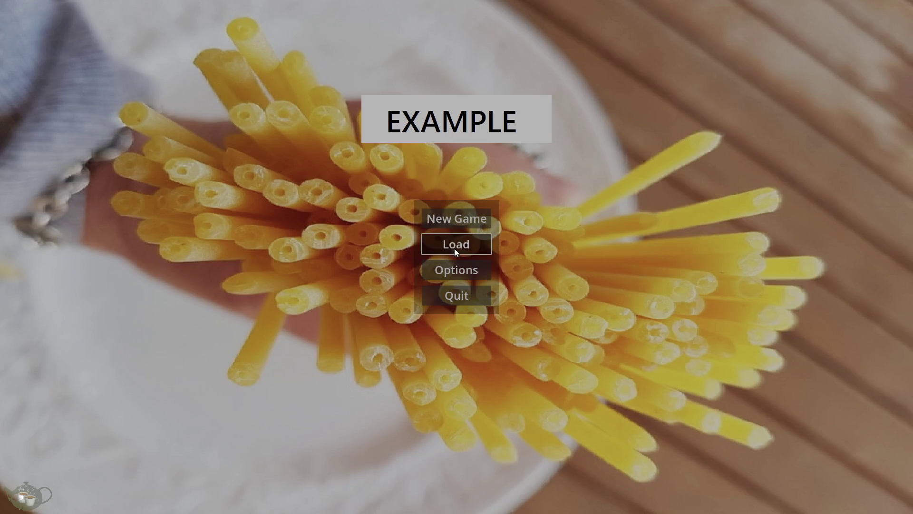
pyautogui.click(455, 249)
pyautogui.click(374, 229)
pyautogui.click(566, 370)
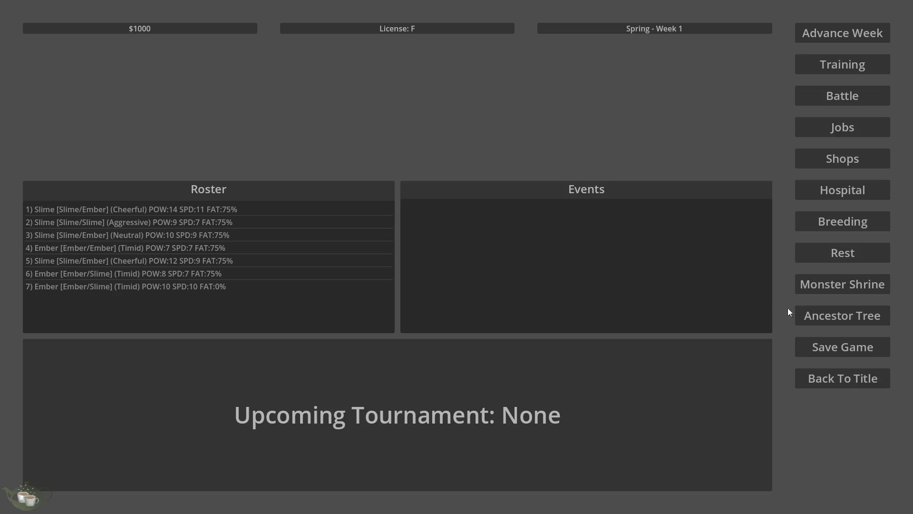
pyautogui.click(822, 314)
# Following the type mismatch error, change line 13's RichTextLabel to Label and relaunch the game.
pyautogui.click(236, 361)
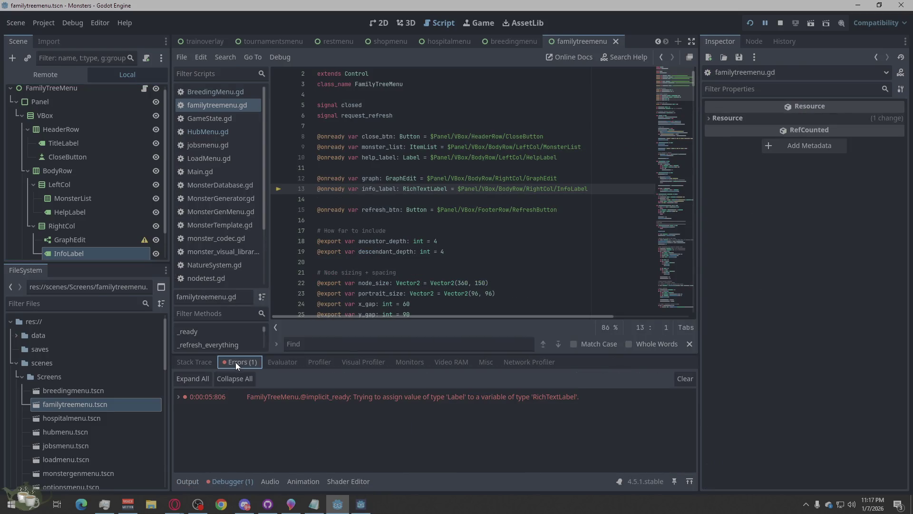
pyautogui.click(432, 399)
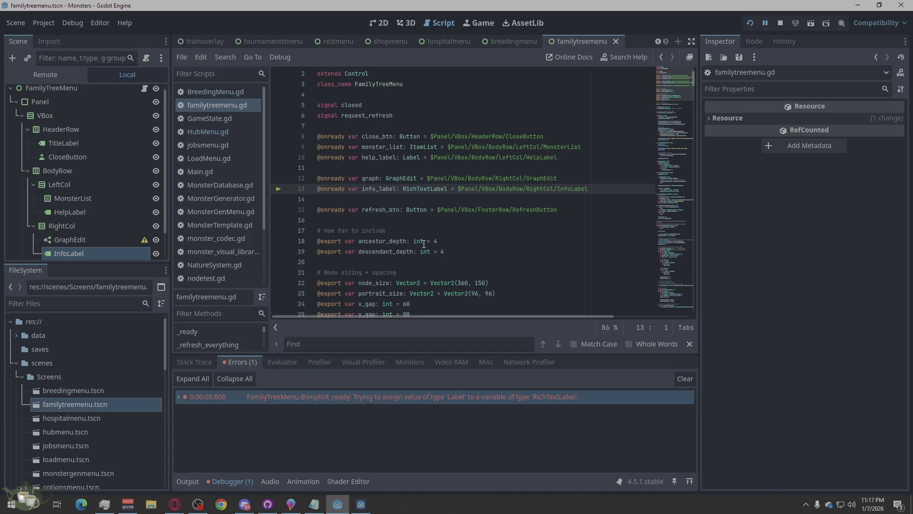
pyautogui.click(447, 188)
pyautogui.moveTo(430, 189); pyautogui.dragTo(402, 189)
pyautogui.press('BackSpace')
pyautogui.click(763, 278)
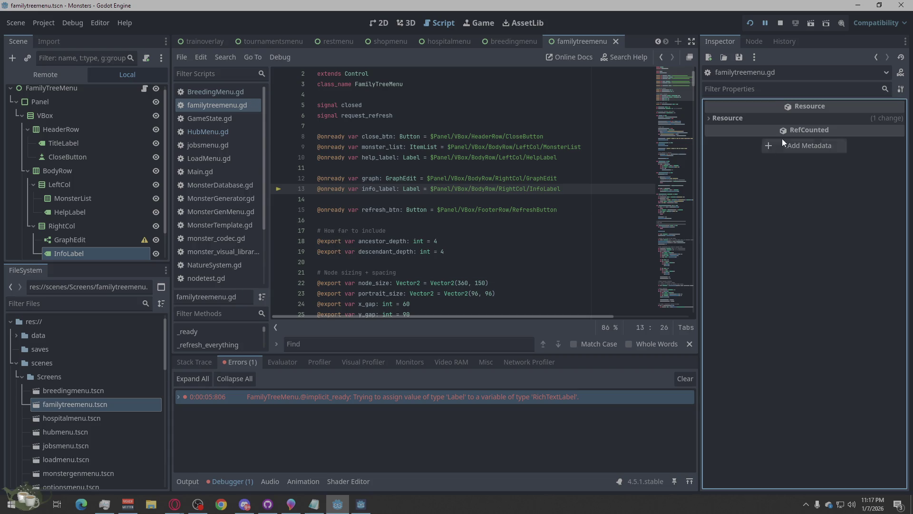
pyautogui.click(750, 22)
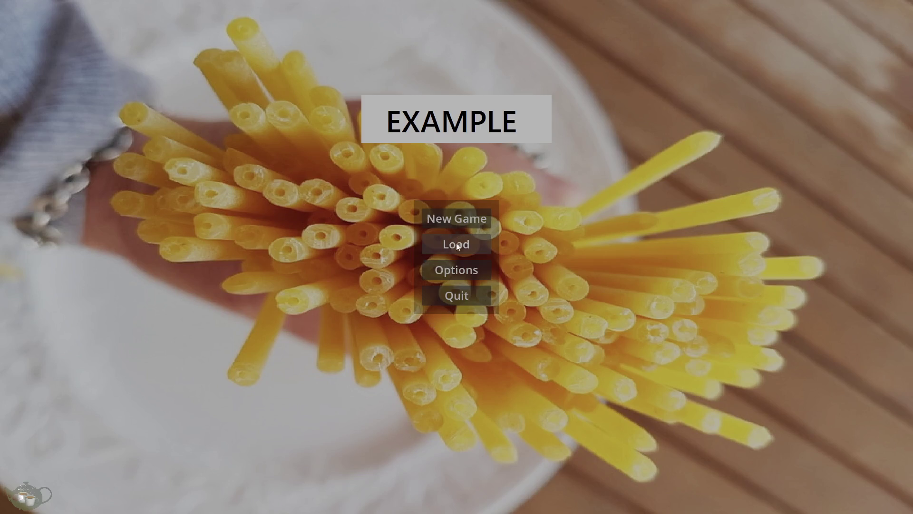
# Load Save Slot 02 and open the Ancestor Tree again.
pyautogui.click(456, 243)
pyautogui.click(328, 222)
pyautogui.click(575, 372)
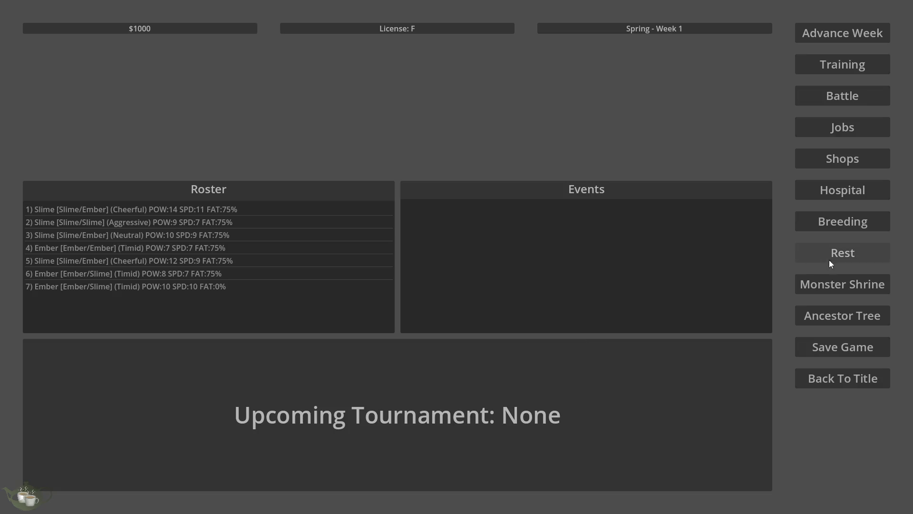
pyautogui.click(871, 324)
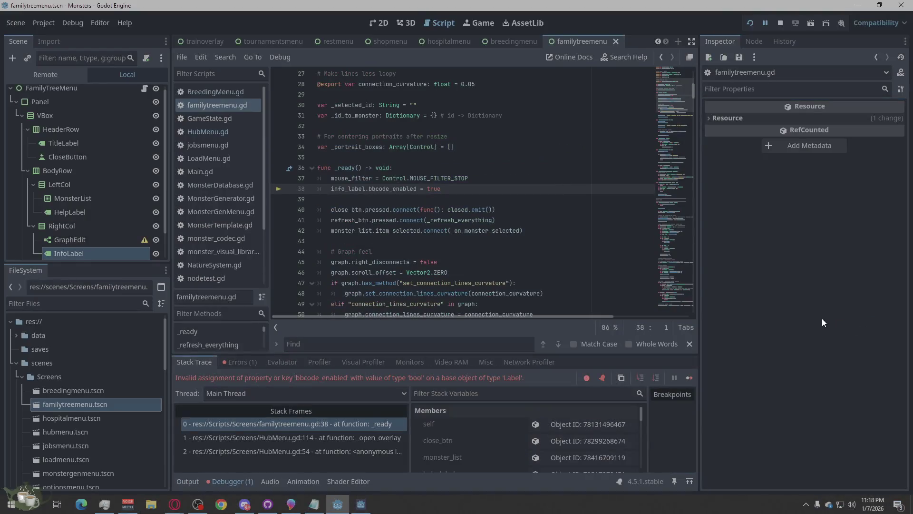
# Expand the line 38 bbcode_enabled error in the Debugger's Errors list to read its stack trace.
pyautogui.click(241, 362)
pyautogui.doubleClick(398, 397)
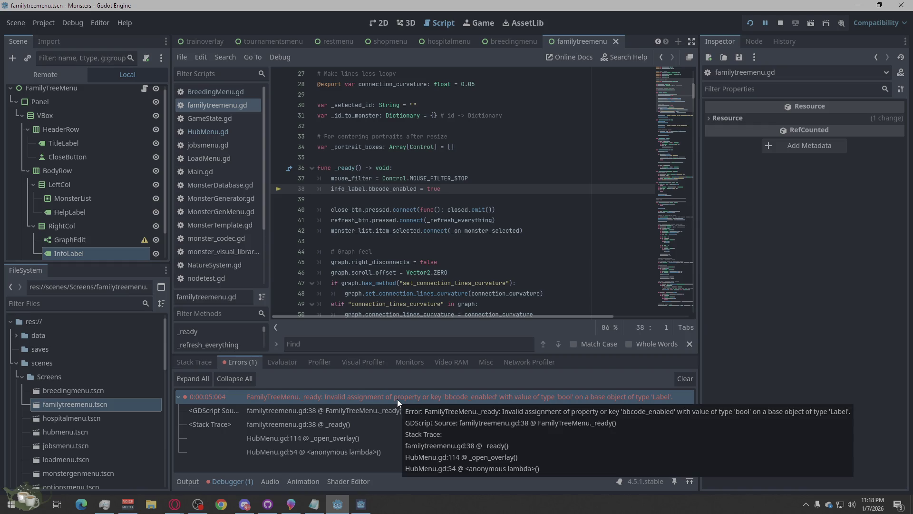
pyautogui.doubleClick(397, 398)
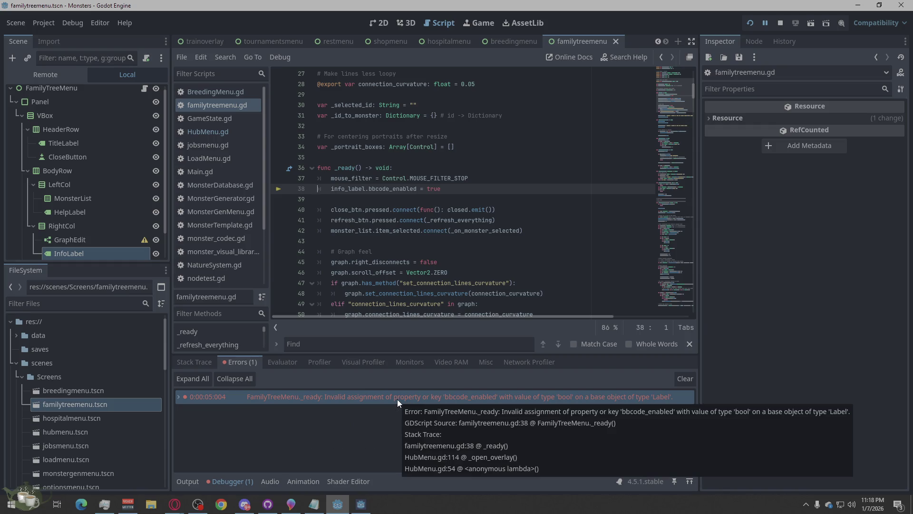
pyautogui.keyDown('ctrl'); pyautogui.scroll(-1, 445, 250); pyautogui.keyUp('ctrl')
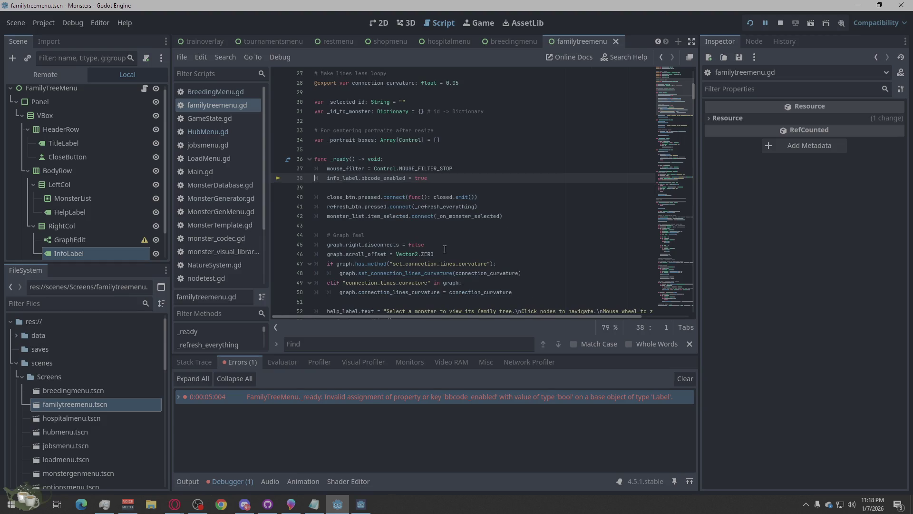
pyautogui.keyDown('ctrl'); pyautogui.scroll(1, 445, 249); pyautogui.keyUp('ctrl')
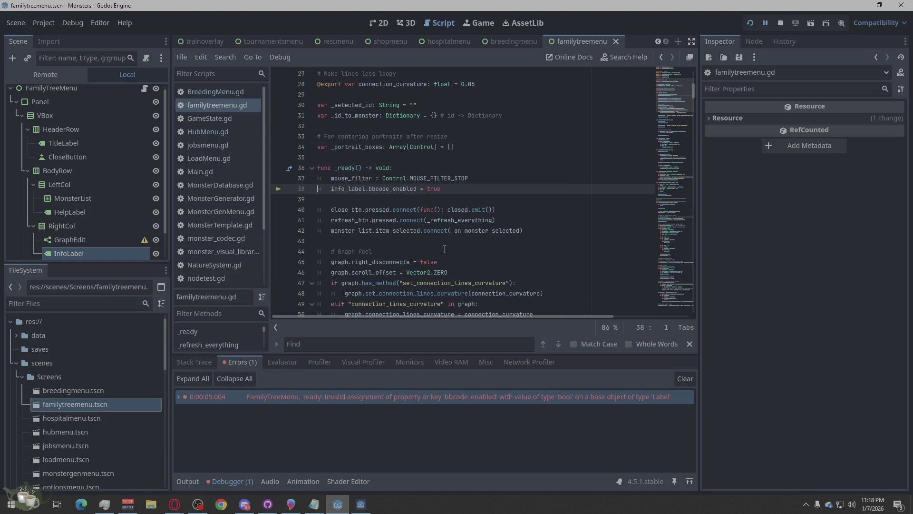
pyautogui.scroll(-1, 444, 249)
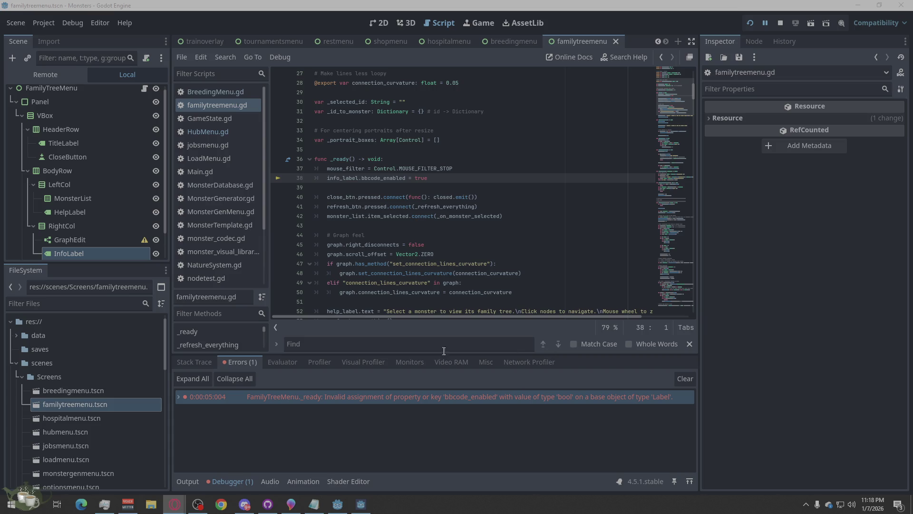
pyautogui.click(369, 348)
# Search for _make_monster_node, moving between its line 162 call and line 294 definition.
pyautogui.write('_make_monster_node')
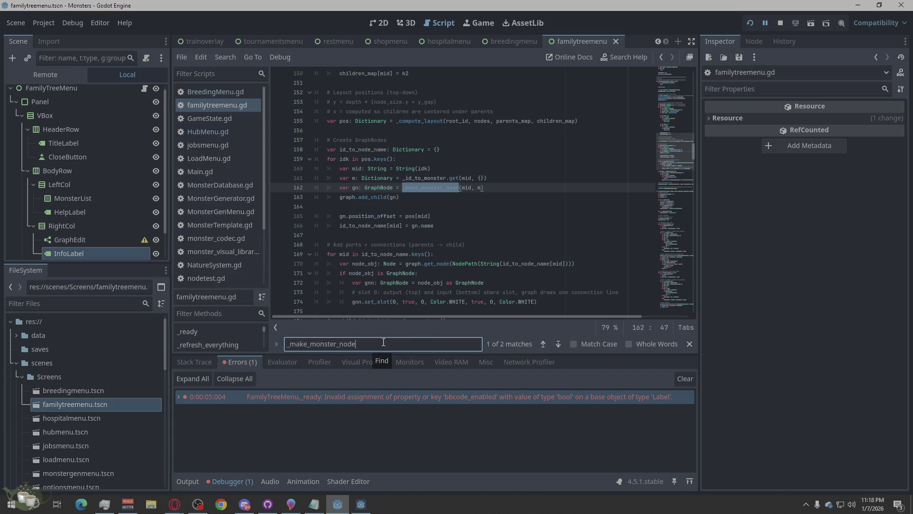
pyautogui.click(563, 342)
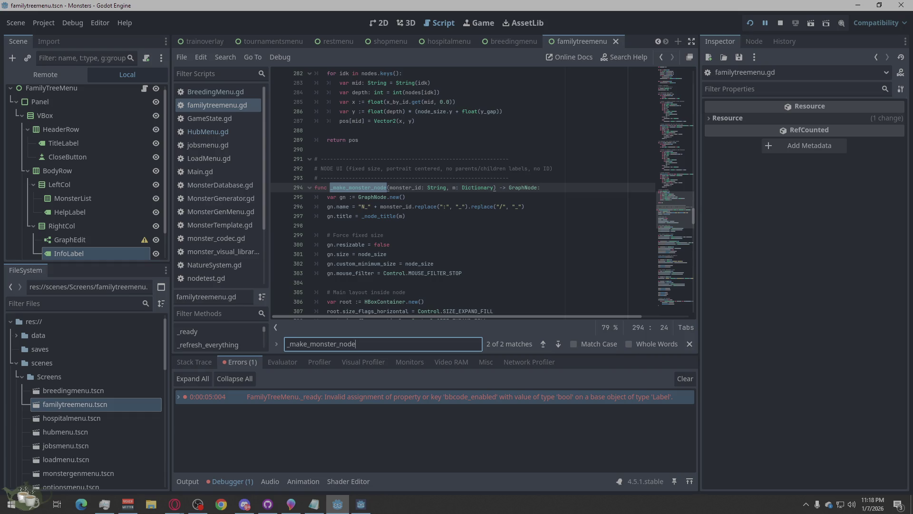
pyautogui.hotkey('alt', 'Tab')
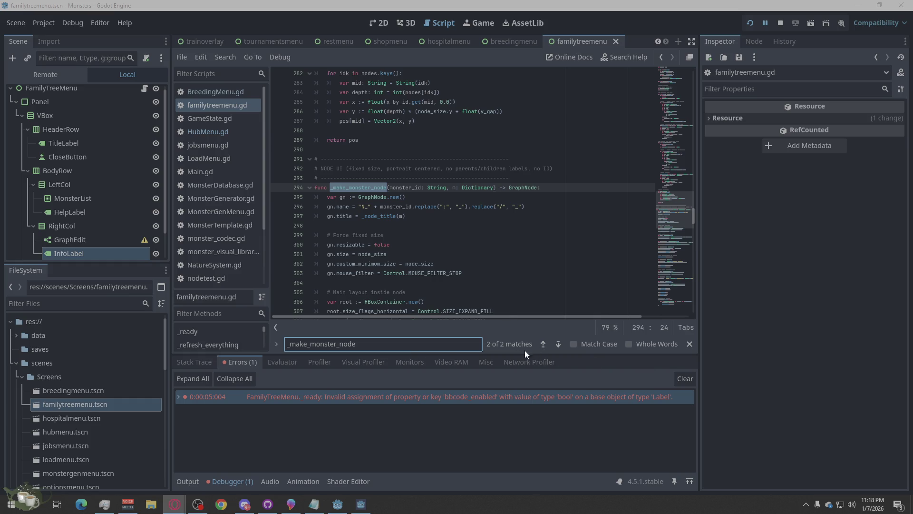
pyautogui.click(542, 343)
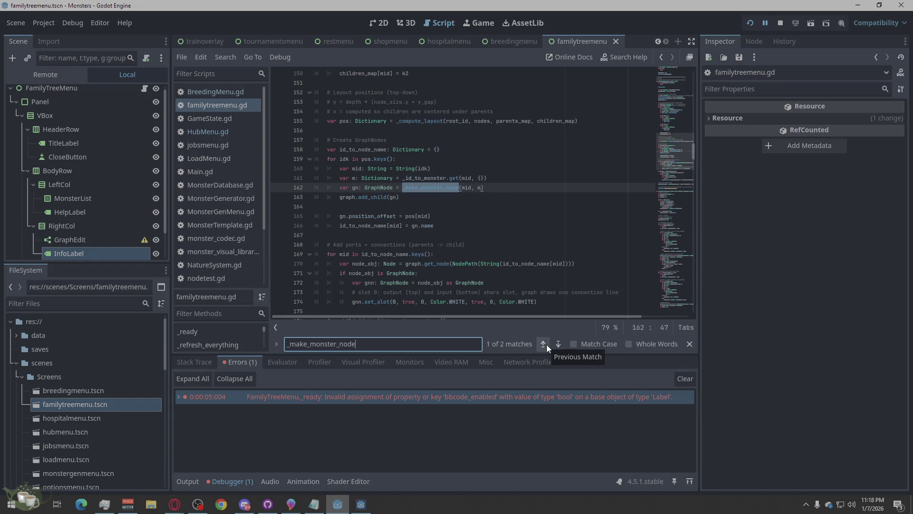
pyautogui.click(545, 344)
pyautogui.click(440, 243)
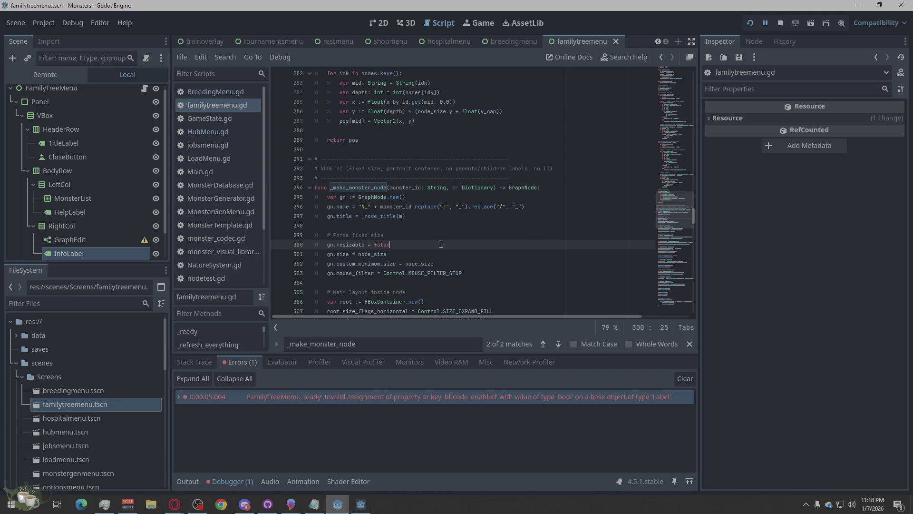
pyautogui.hotkey('alt', 'Tab')
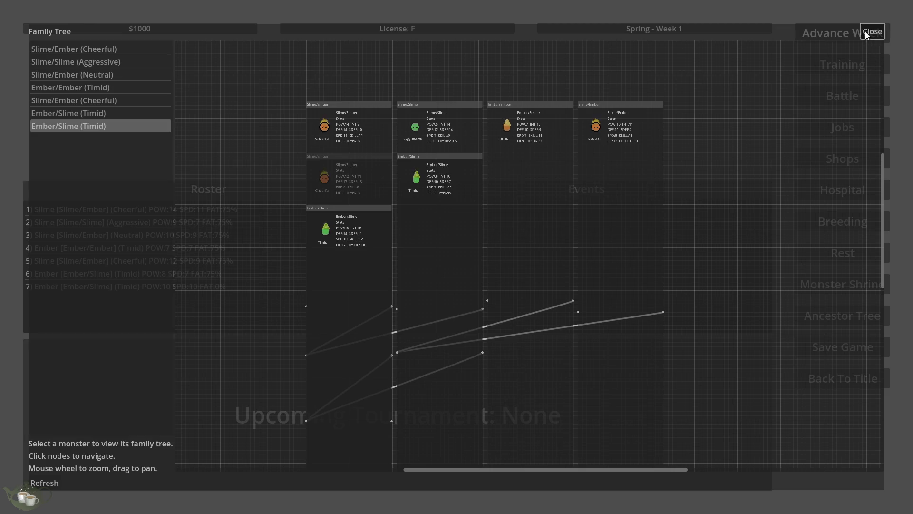
# Close the Family Tree viewer and go back to the game's title screen.
pyautogui.click(875, 31)
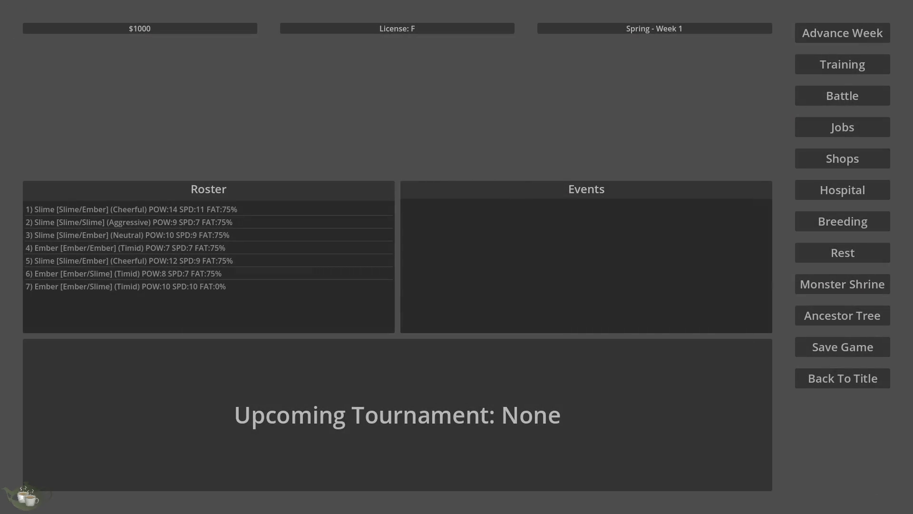
pyautogui.click(856, 377)
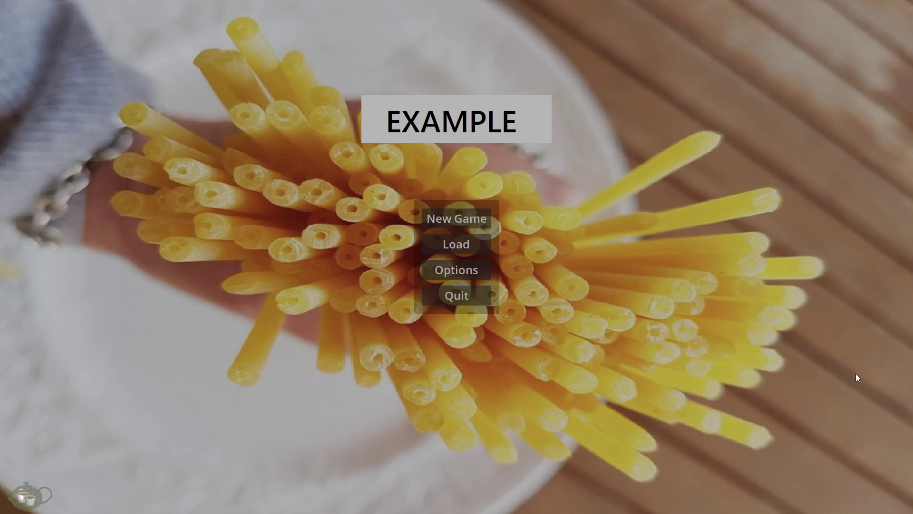
# Quit the game, select all code in familytreemenu.gd, then select the GraphEdit node.
pyautogui.click(451, 295)
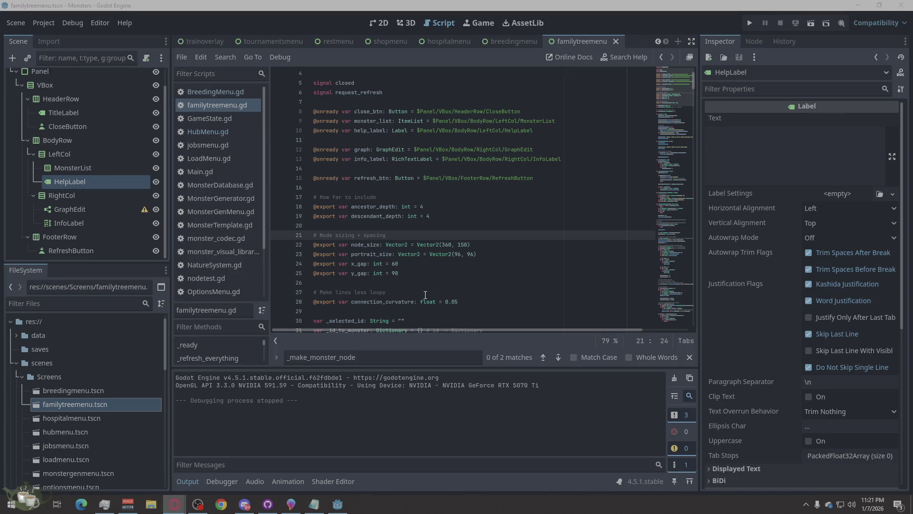
pyautogui.rightClick(458, 186)
pyautogui.click(484, 288)
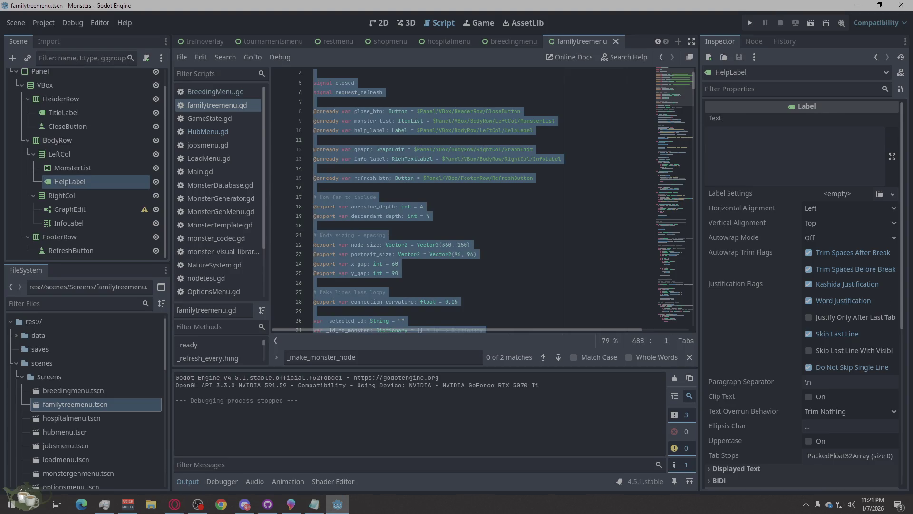
pyautogui.hotkey('alt', 'Tab')
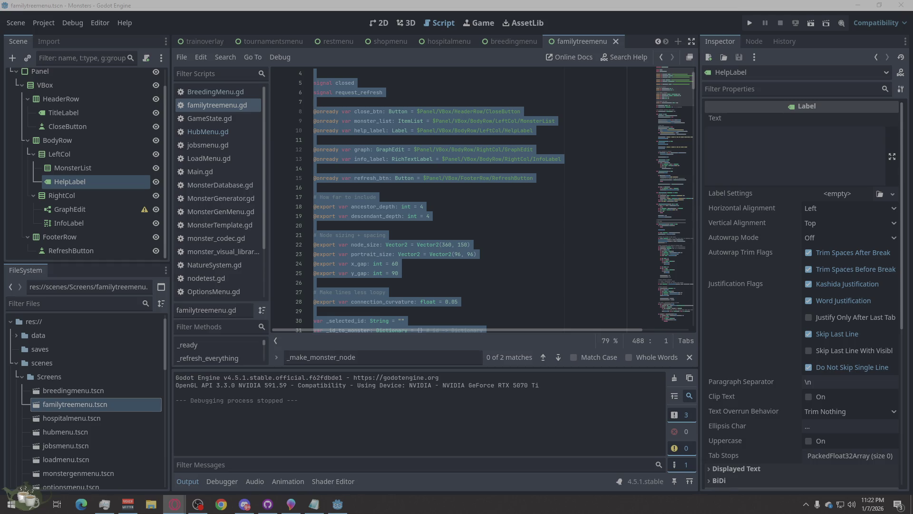
pyautogui.click(83, 213)
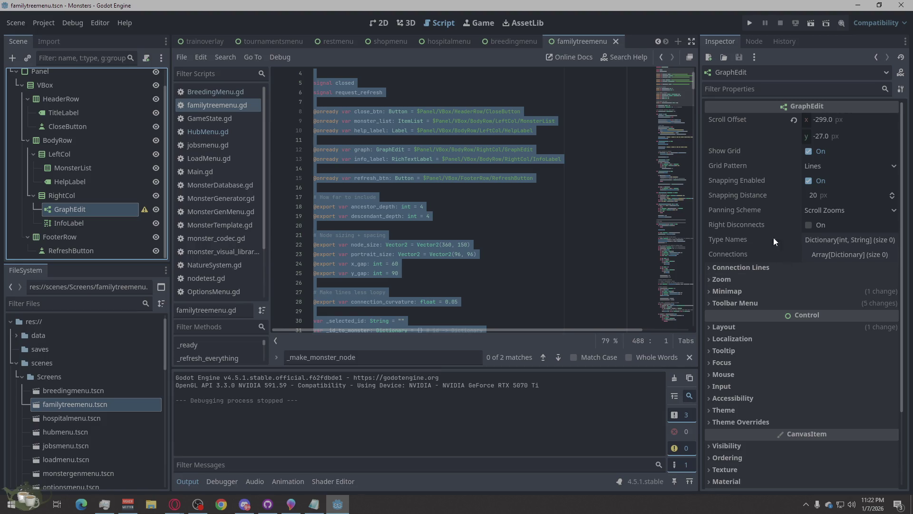
# Read and dismiss the GraphEdit node's configuration warning.
pyautogui.scroll(-3, 761, 295)
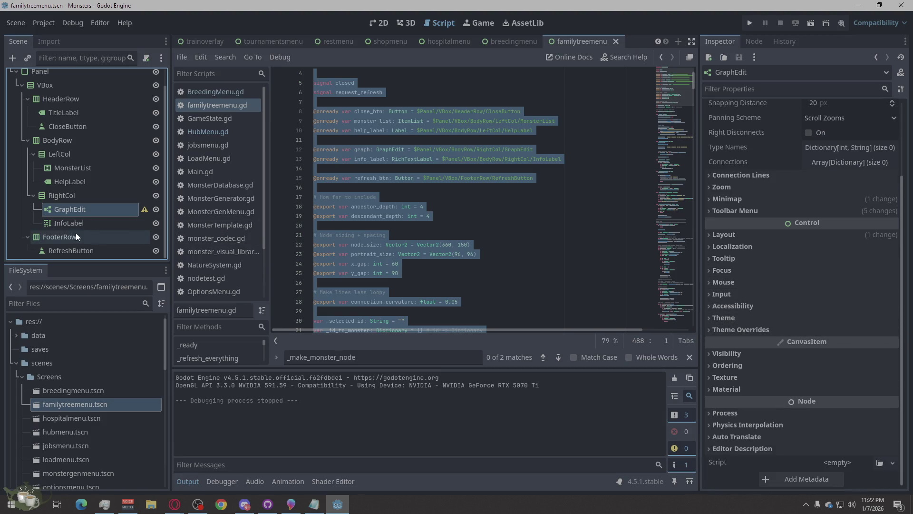
pyautogui.moveTo(145, 210)
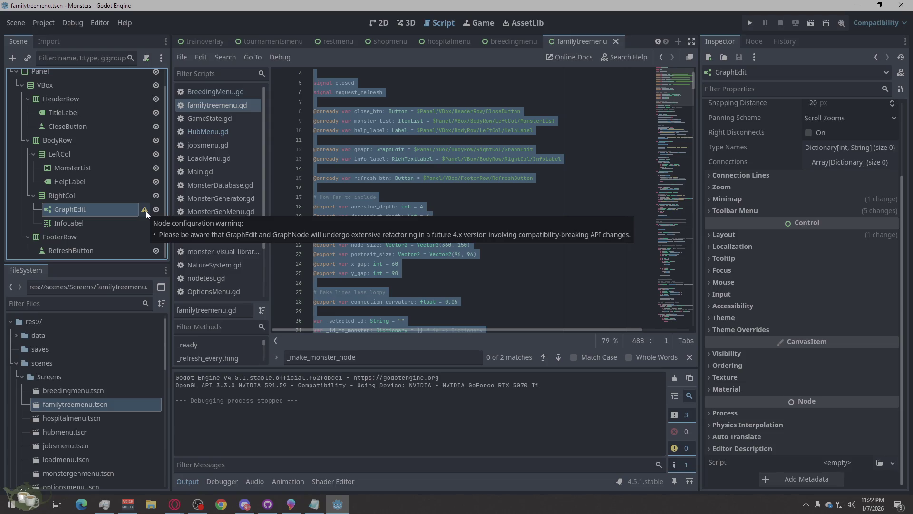
pyautogui.click(144, 210)
pyautogui.click(459, 269)
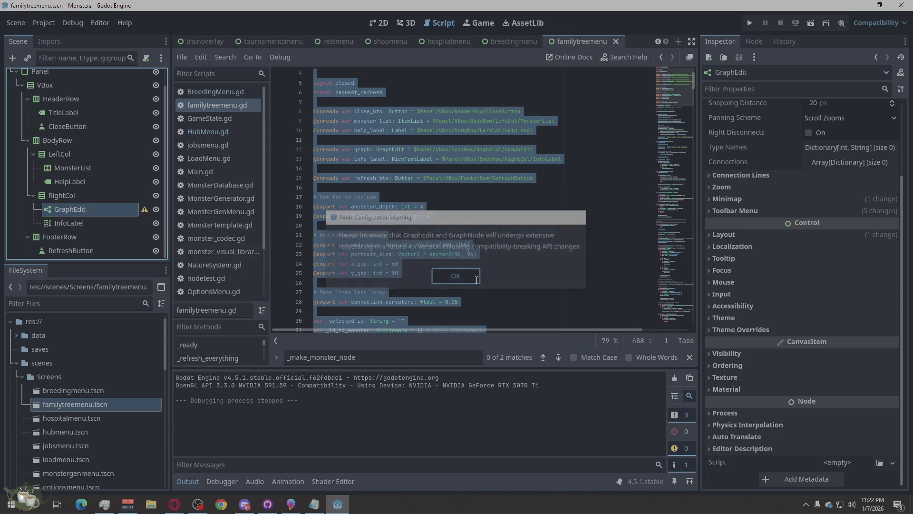
pyautogui.scroll(3, 803, 216)
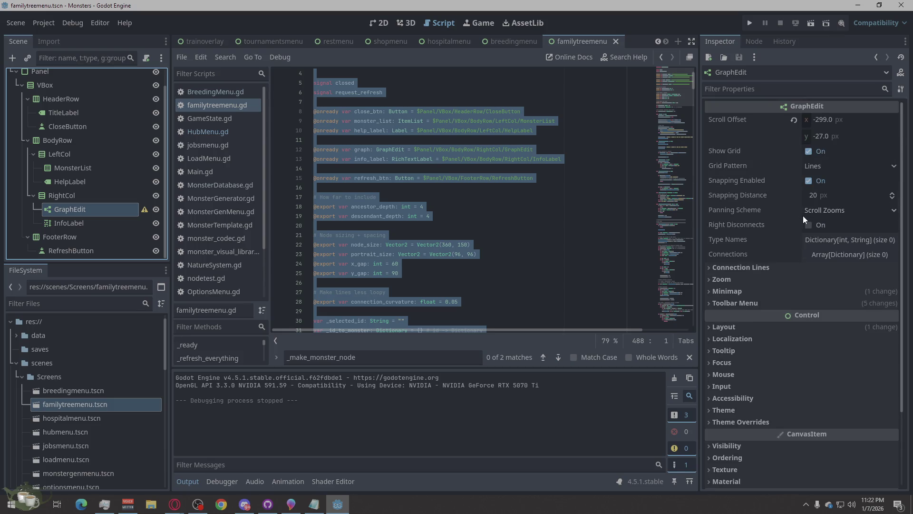
# Review GraphEdit's grid pattern, panning scheme, Connections and Type Names properties without changes.
pyautogui.click(830, 165)
pyautogui.click(830, 164)
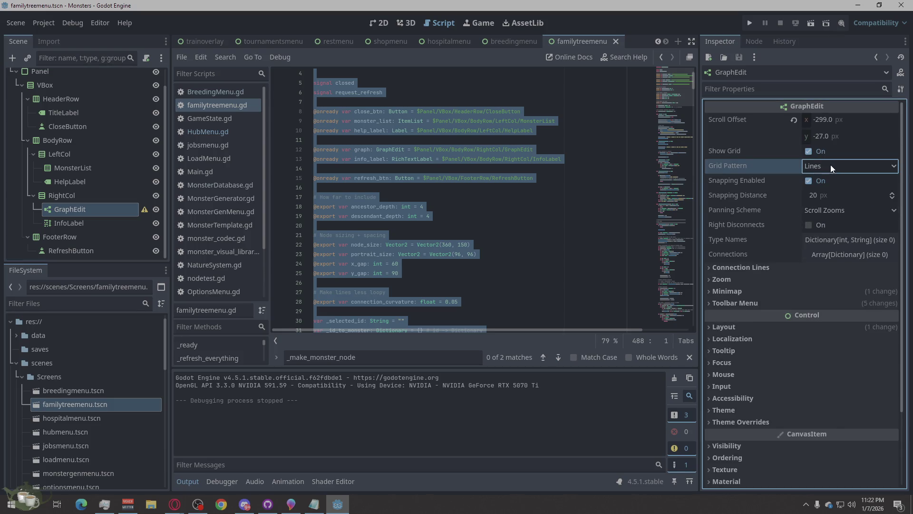
pyautogui.click(828, 213)
pyautogui.click(828, 213)
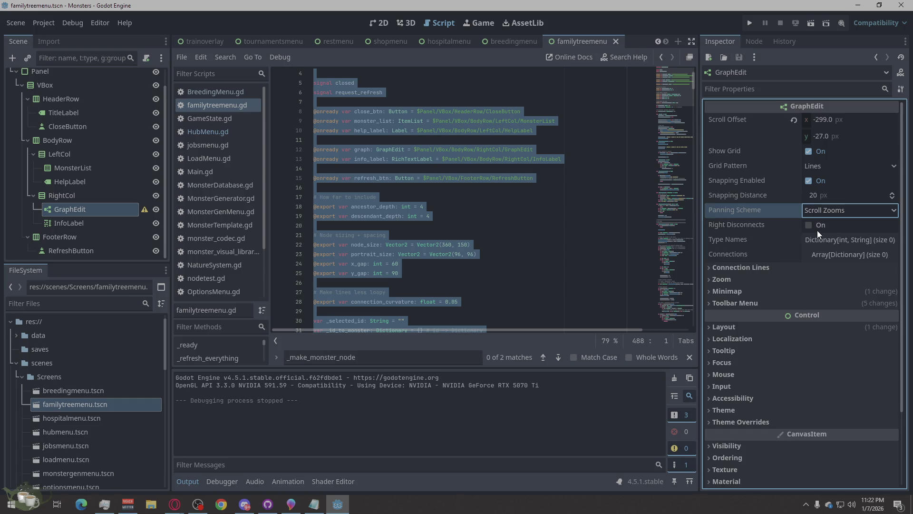
pyautogui.click(818, 260)
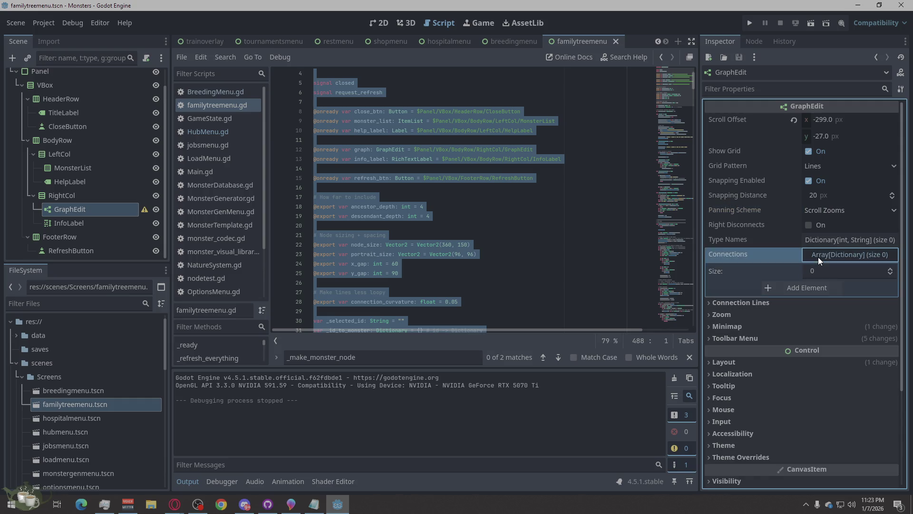
pyautogui.click(817, 257)
pyautogui.click(823, 242)
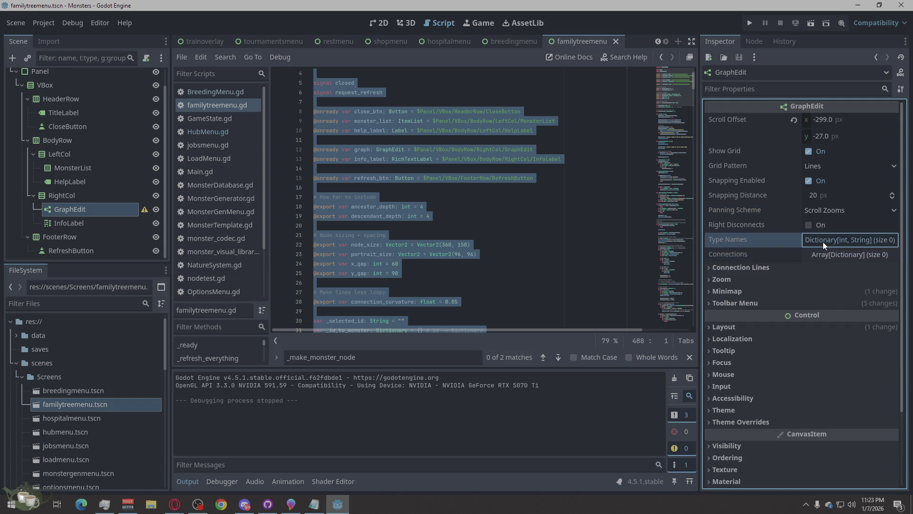
# Inspect GraphEdit's connection line, zoom, minimap and toolbar menu settings.
pyautogui.click(823, 241)
pyautogui.click(758, 267)
pyautogui.click(758, 266)
pyautogui.click(738, 280)
pyautogui.click(737, 280)
pyautogui.click(725, 292)
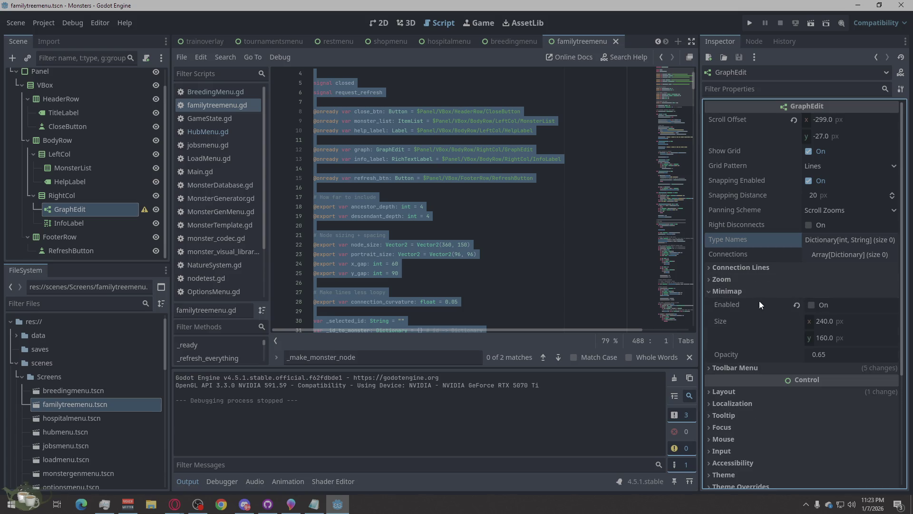
pyautogui.click(725, 292)
pyautogui.click(726, 305)
pyautogui.click(726, 304)
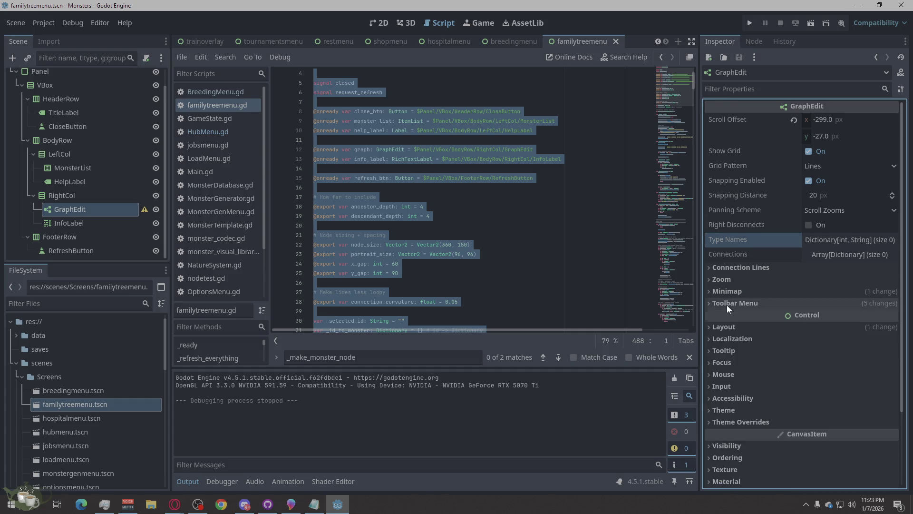
# Under Layout > Container Sizing, uncheck GraphEdit's Vertical Expand.
pyautogui.scroll(-2, 726, 305)
pyautogui.click(727, 232)
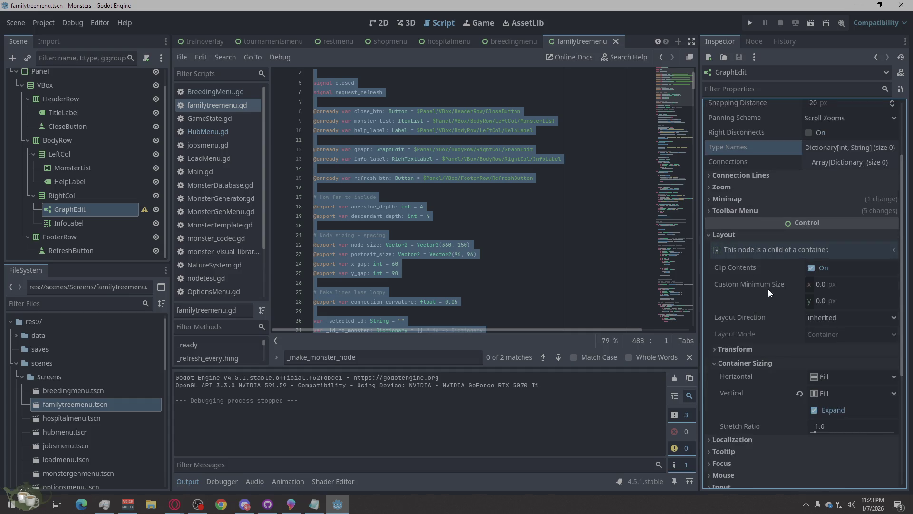
pyautogui.scroll(-2, 784, 309)
pyautogui.click(814, 313)
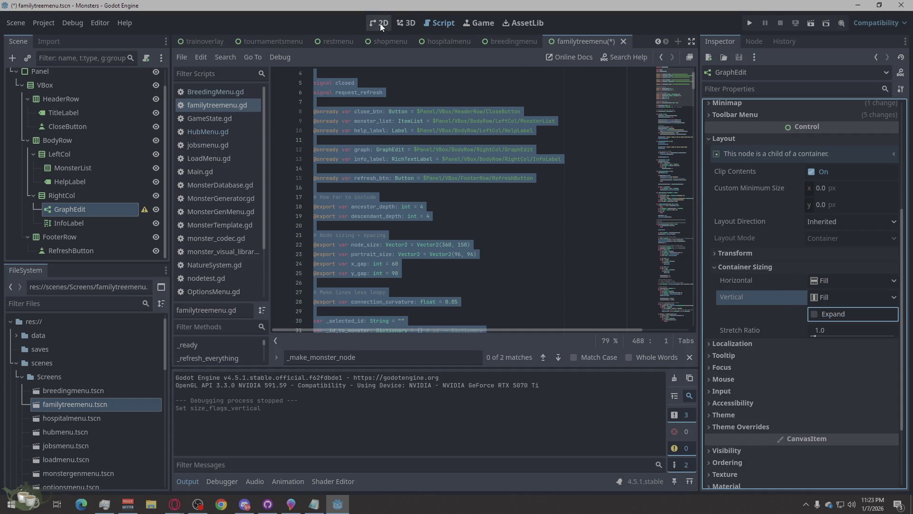
# In the 2D view, re-check GraphEdit's Vertical Expand and collapse Container Sizing.
pyautogui.click(380, 23)
pyautogui.click(813, 314)
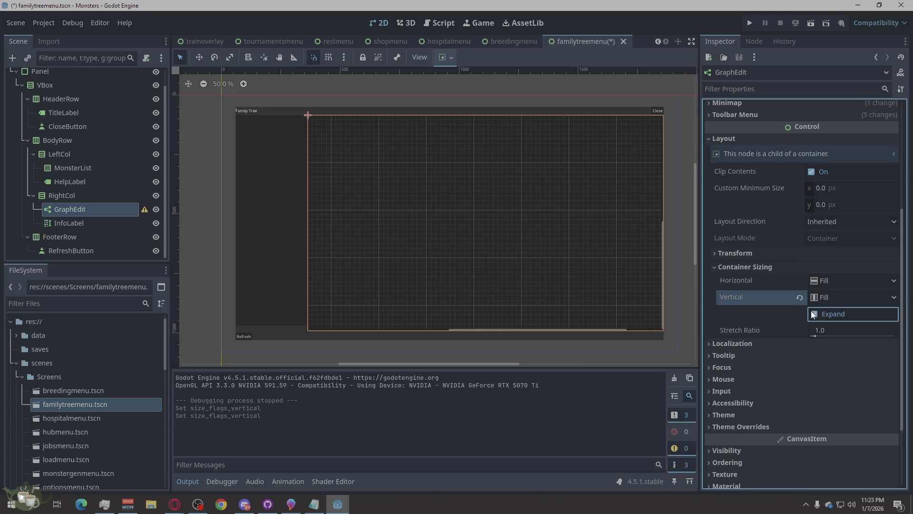
pyautogui.click(715, 267)
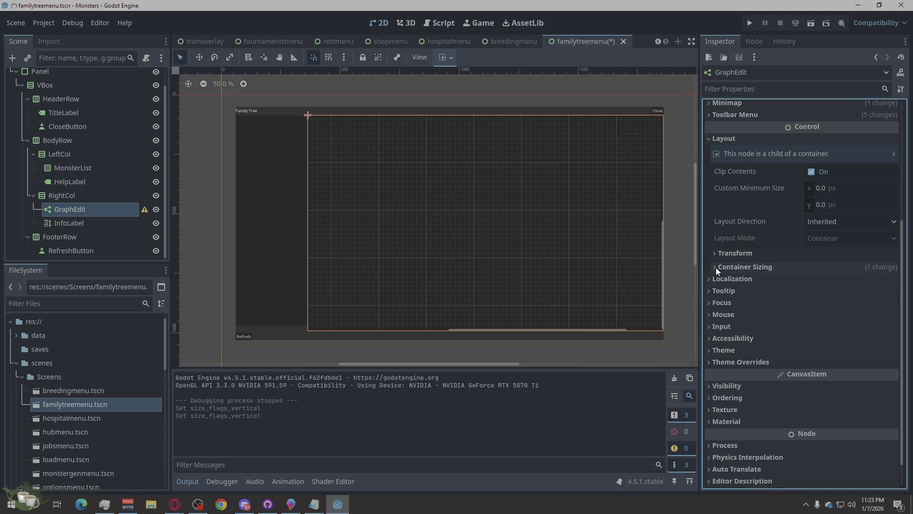
# Peek at Transform, dismiss GraphEdit's context menu, and collapse the Layout group.
pyautogui.click(715, 254)
pyautogui.click(715, 254)
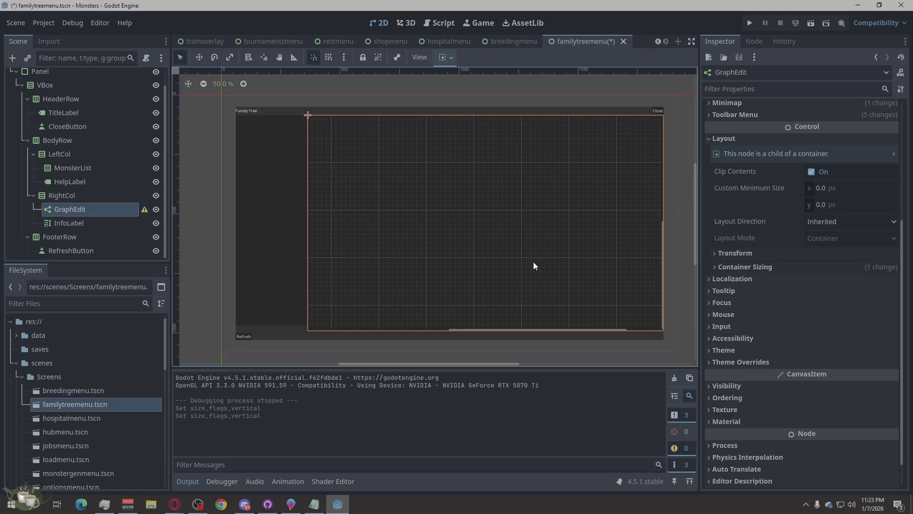
pyautogui.rightClick(82, 208)
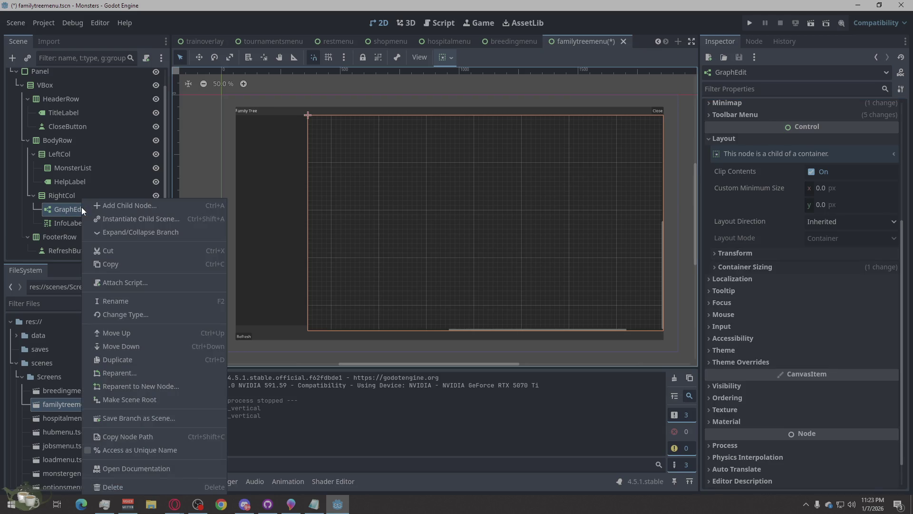
pyautogui.click(715, 126)
pyautogui.click(706, 139)
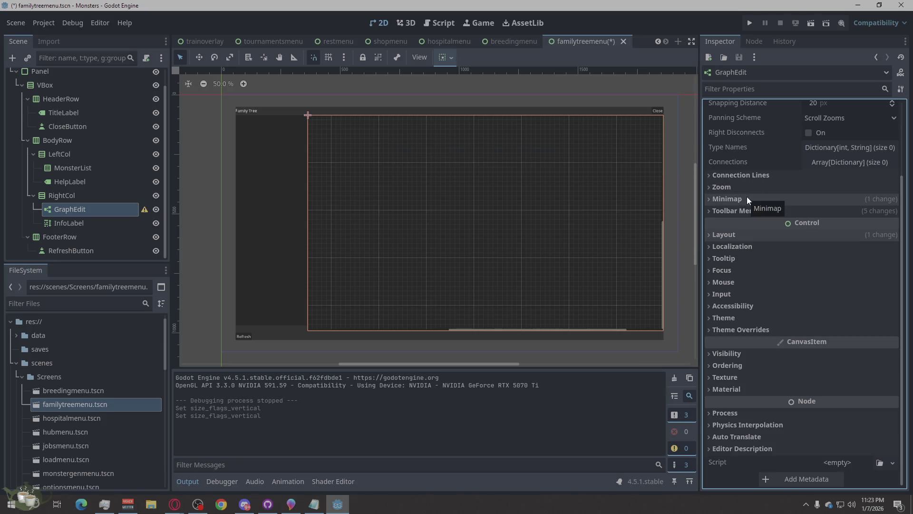
pyautogui.scroll(3, 748, 202)
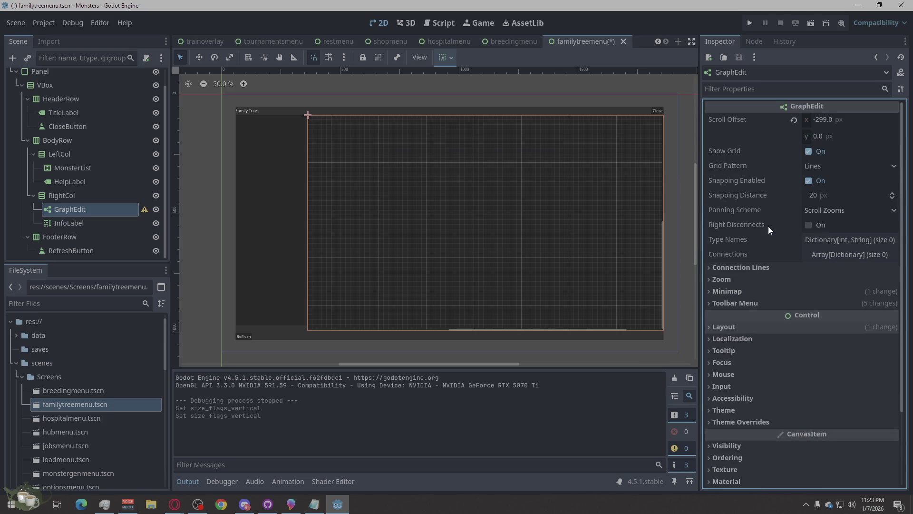
pyautogui.moveTo(756, 254)
pyautogui.moveTo(727, 223)
pyautogui.scroll(-2, 775, 252)
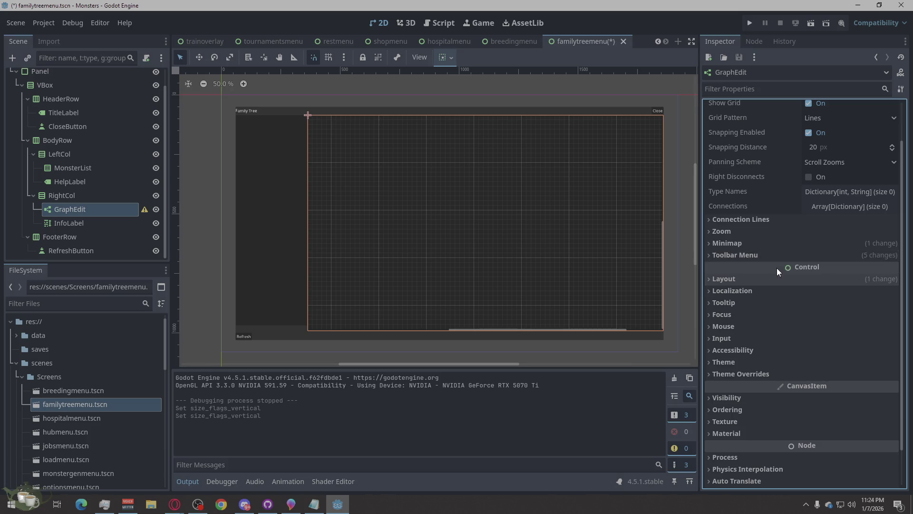
pyautogui.scroll(-2, 775, 286)
pyautogui.click(746, 336)
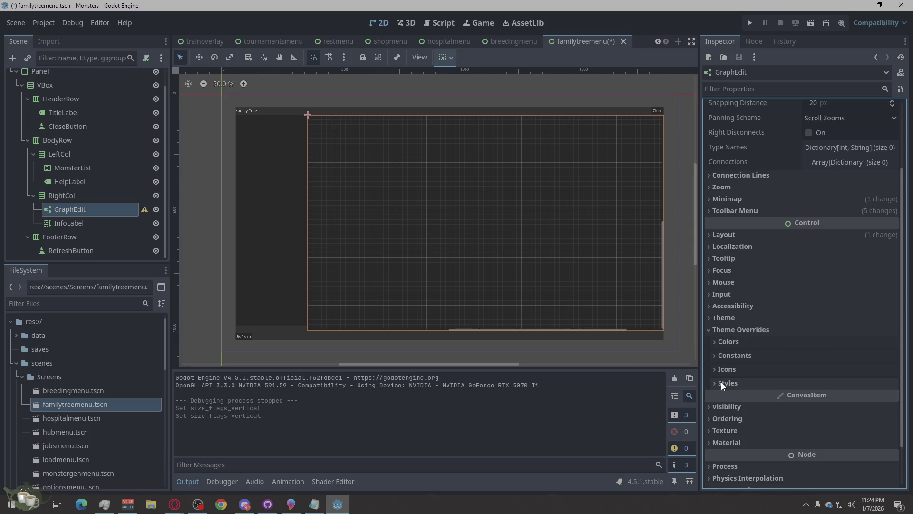
pyautogui.click(747, 329)
pyautogui.click(754, 312)
pyautogui.click(754, 312)
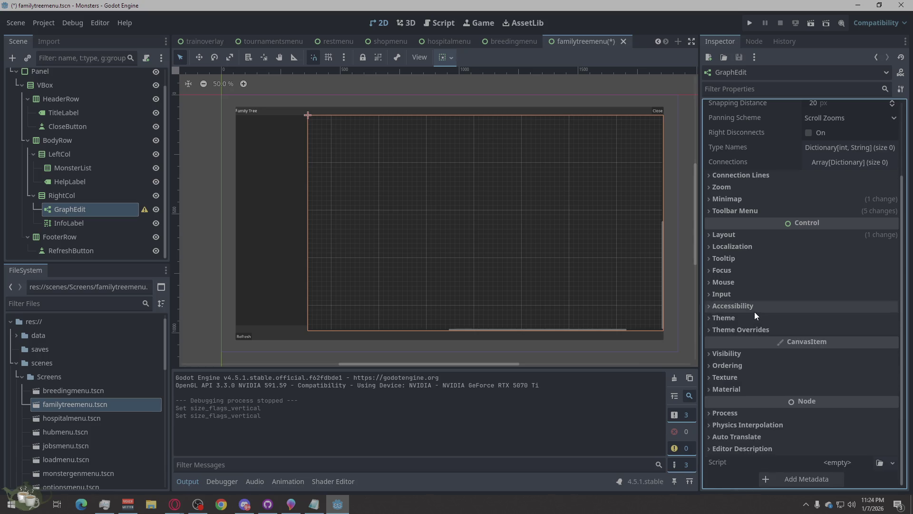
pyautogui.click(754, 315)
pyautogui.click(754, 321)
pyautogui.click(745, 335)
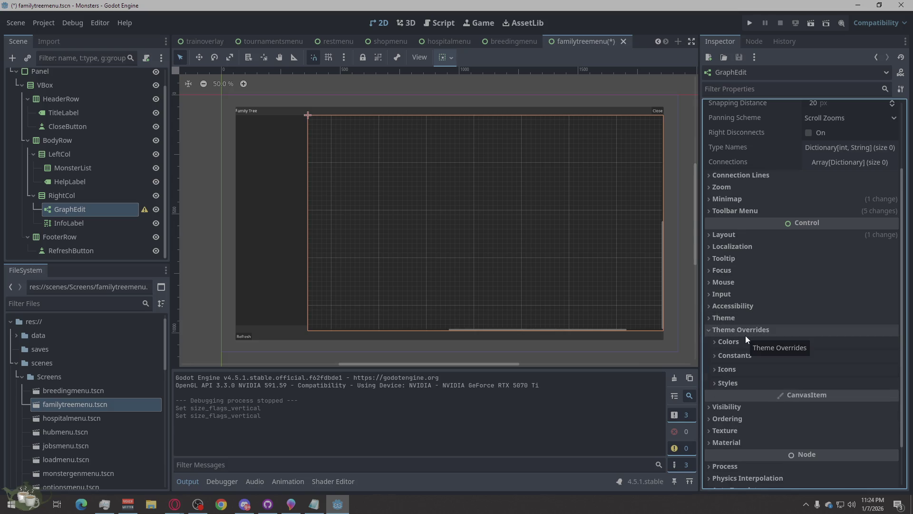
pyautogui.click(746, 334)
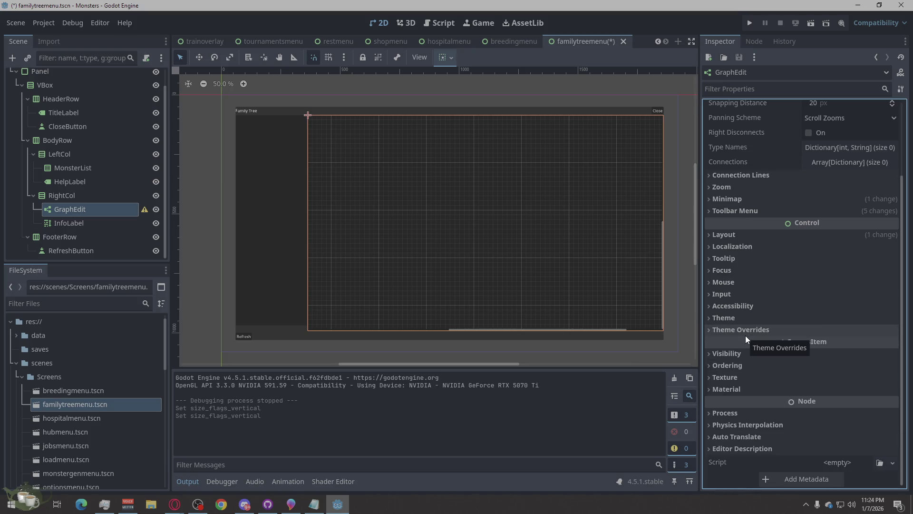
pyautogui.click(751, 447)
pyautogui.click(767, 375)
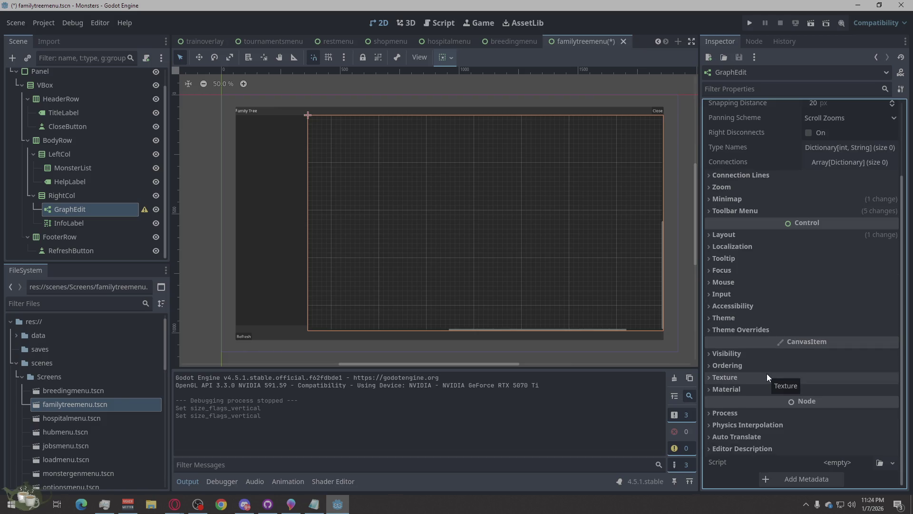
pyautogui.hotkey('alt', 'Tab')
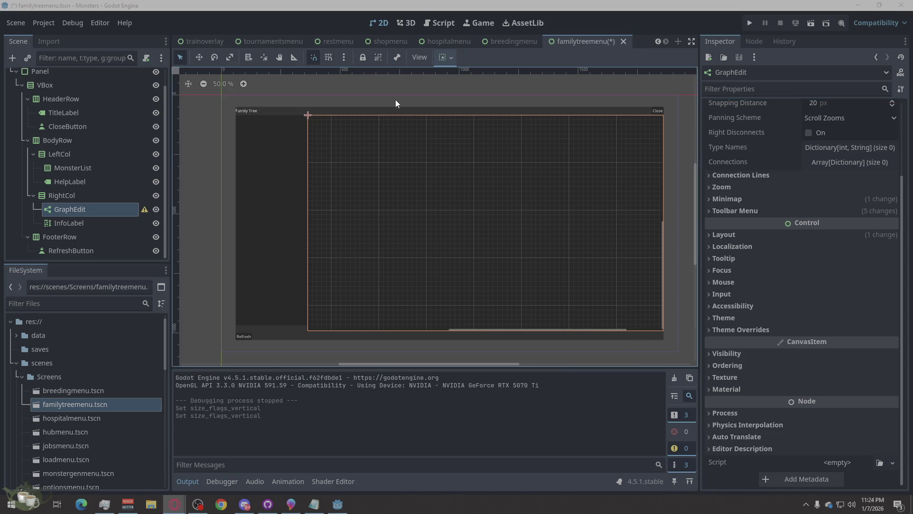
pyautogui.scroll(1, 96, 124)
# Open familytreemenu.gd, try a pasted Find search, and undo back to the previous search.
pyautogui.click(145, 75)
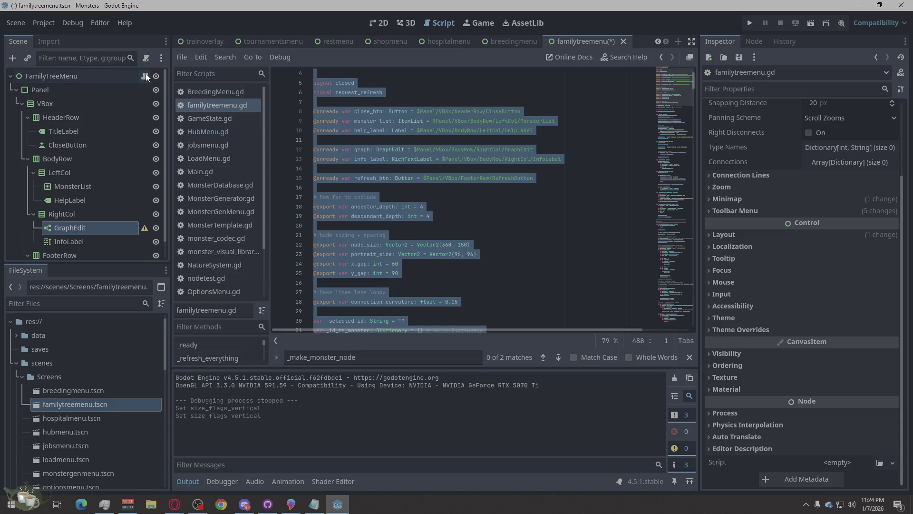
pyautogui.hotkey('ctrl', 'f')
pyautogui.hotkey('ctrl', 'v')
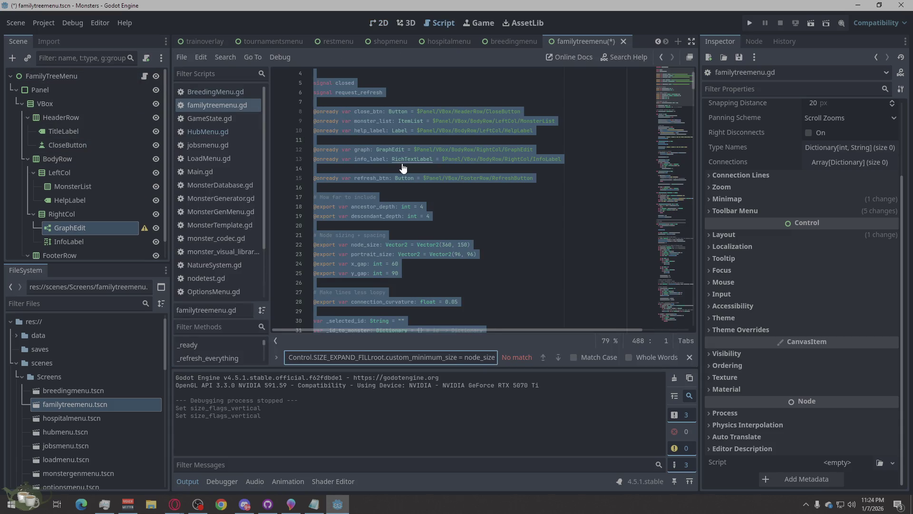
pyautogui.hotkey('ctrl', 'z')
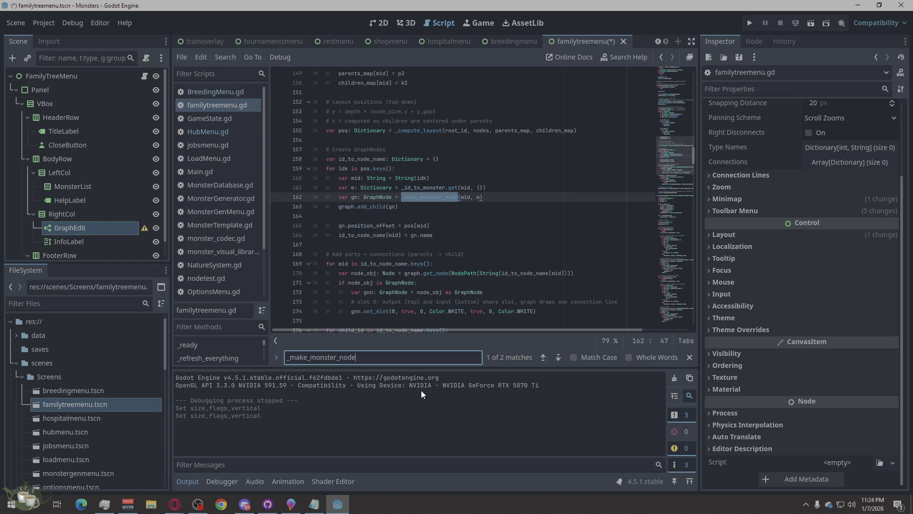
pyautogui.click(464, 246)
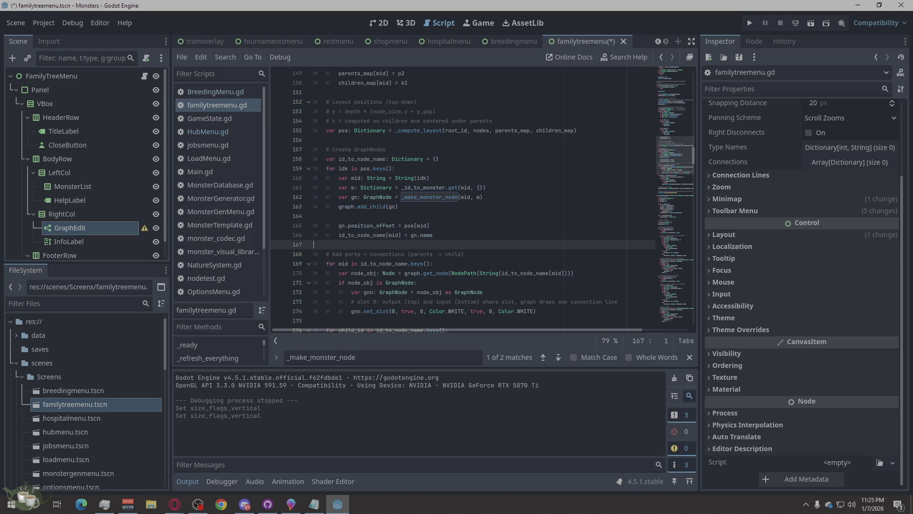
# Search the script for root.size_flags_horizontal using text copied from the browser.
pyautogui.hotkey('alt', 'Tab')
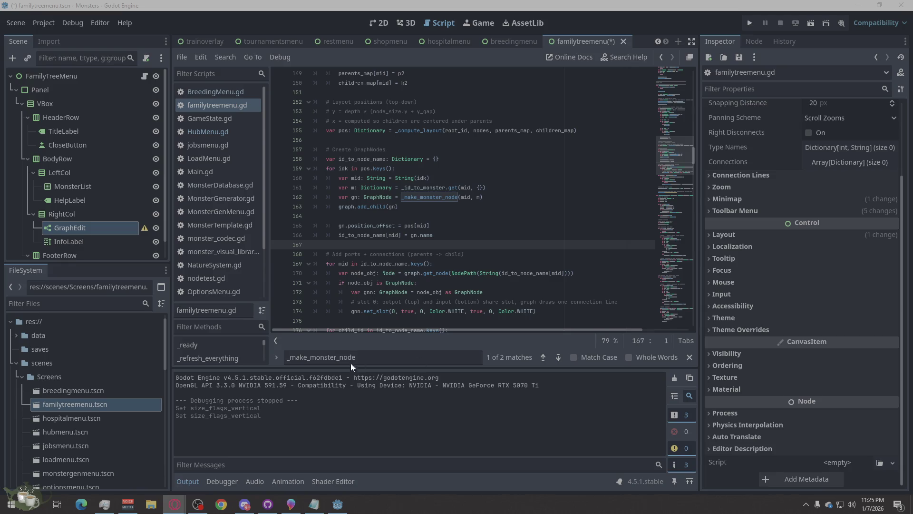
pyautogui.hotkey('alt', 'Tab')
pyautogui.hotkey('ctrl', 'f')
pyautogui.write('root.size_flags_horizontal')
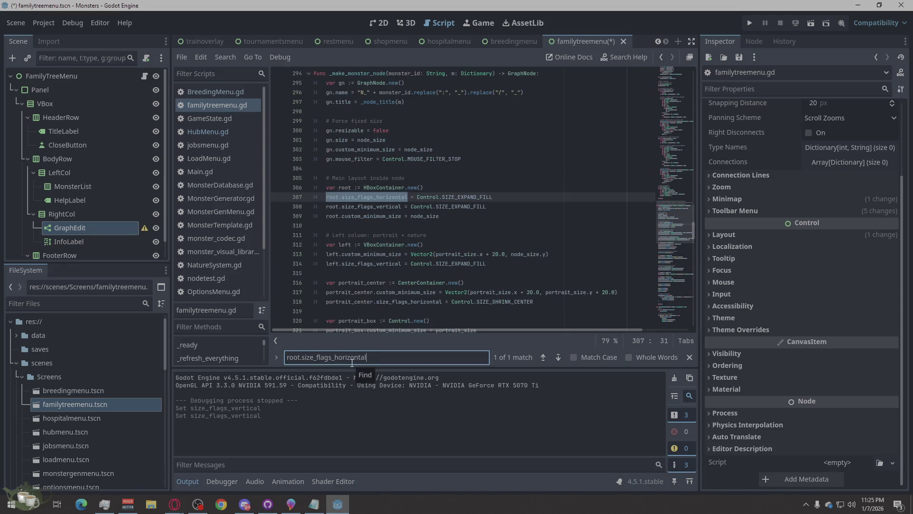
# Scroll past line 309, then search 'var gn := GraphNode.new' to reach line 295.
pyautogui.hotkey('alt', 'Tab')
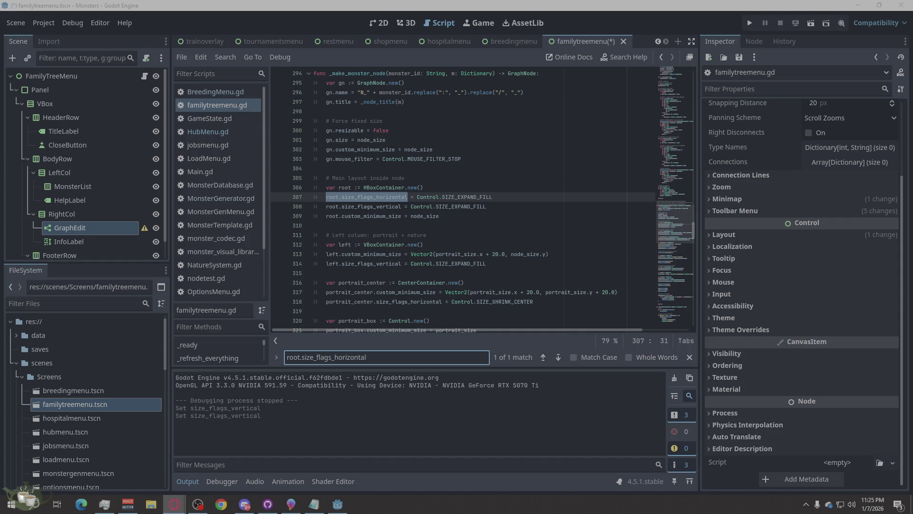
pyautogui.click(528, 213)
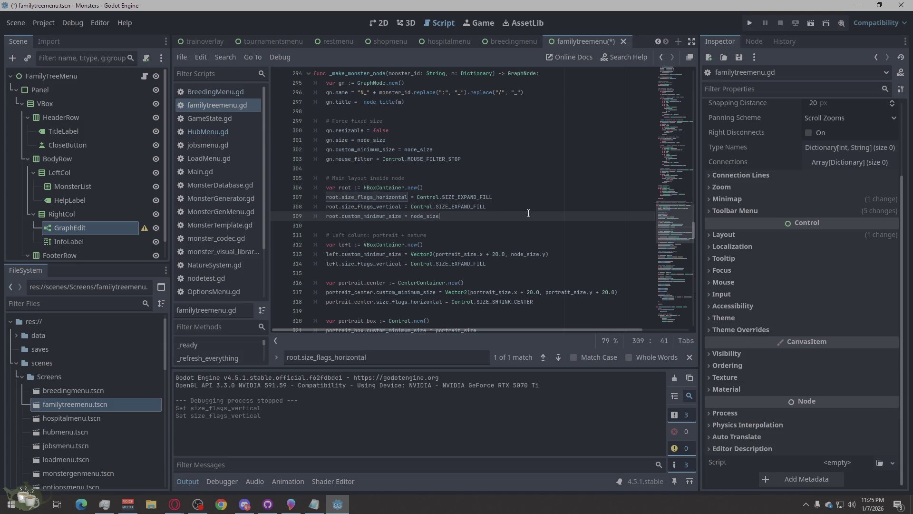
pyautogui.scroll(-5, 528, 213)
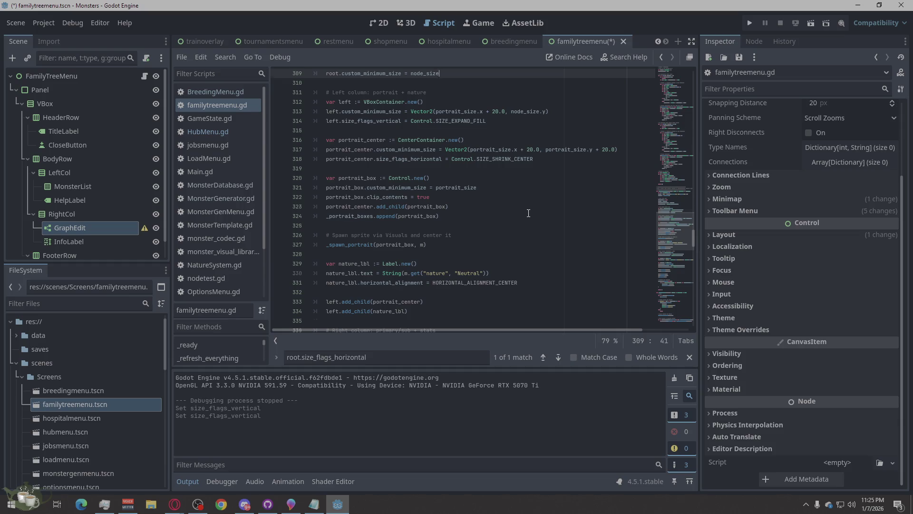
pyautogui.scroll(-5, 529, 213)
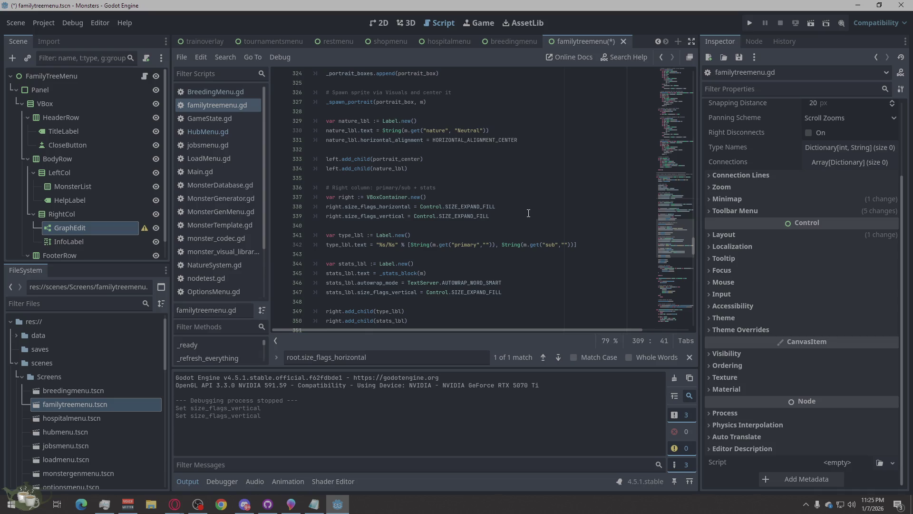
pyautogui.scroll(-2, 528, 213)
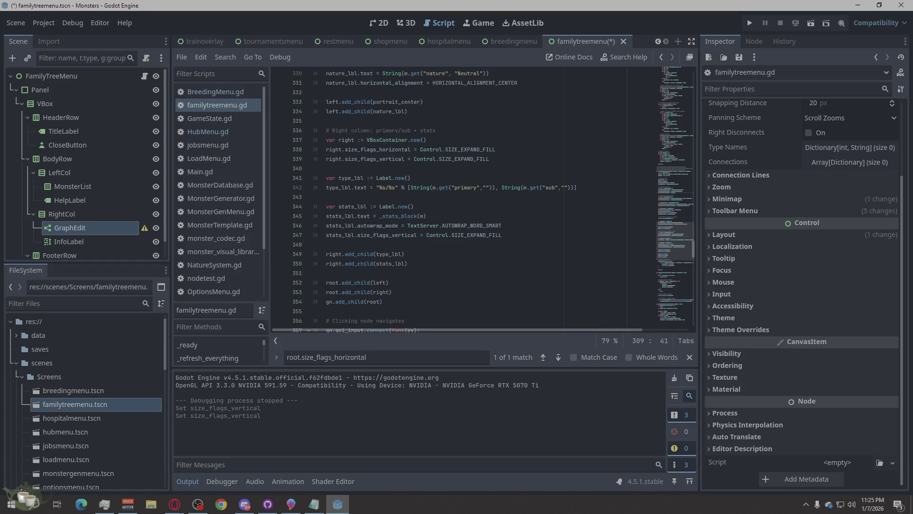
pyautogui.hotkey('alt', 'Tab')
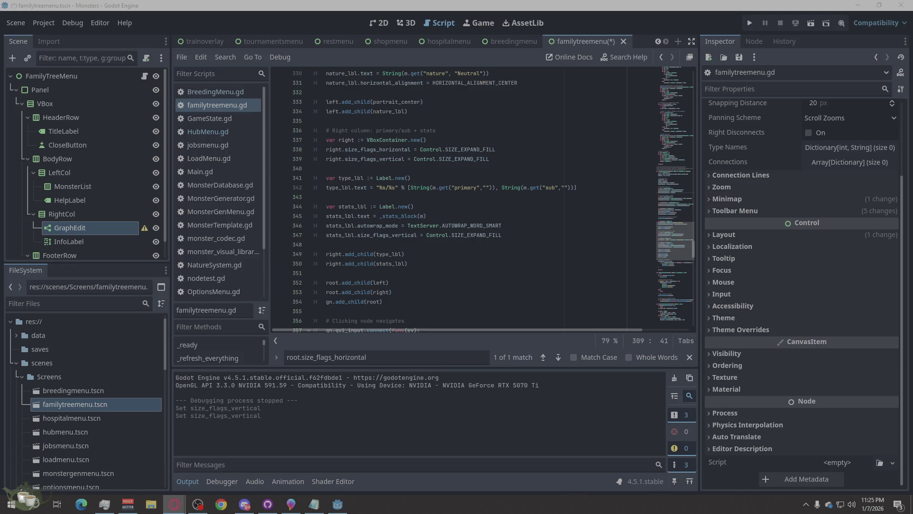
pyautogui.tripleClick(379, 359)
pyautogui.write('var gn := GraphNode.new')
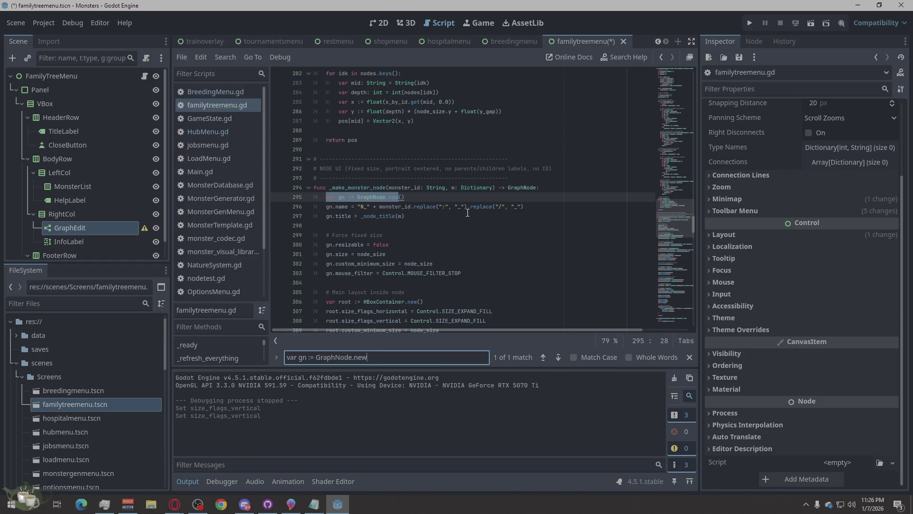
# Find root.custom_minimum_size on line 309 and scroll to the right-column code near line 337.
pyautogui.scroll(-1, 468, 213)
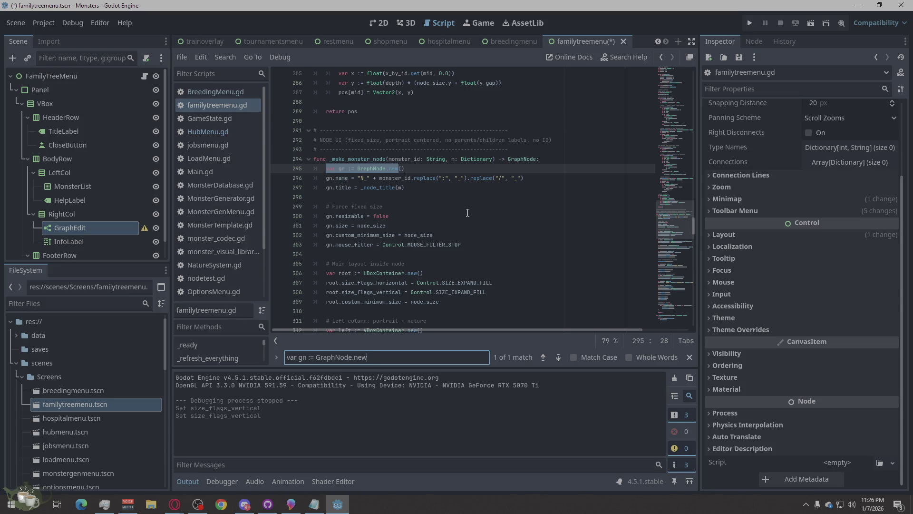
pyautogui.scroll(-1, 468, 213)
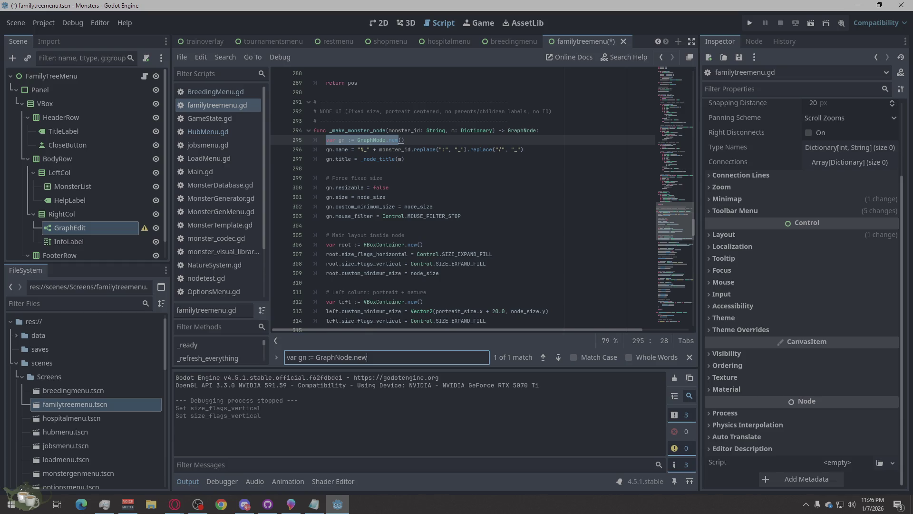
pyautogui.hotkey('alt', 'Tab')
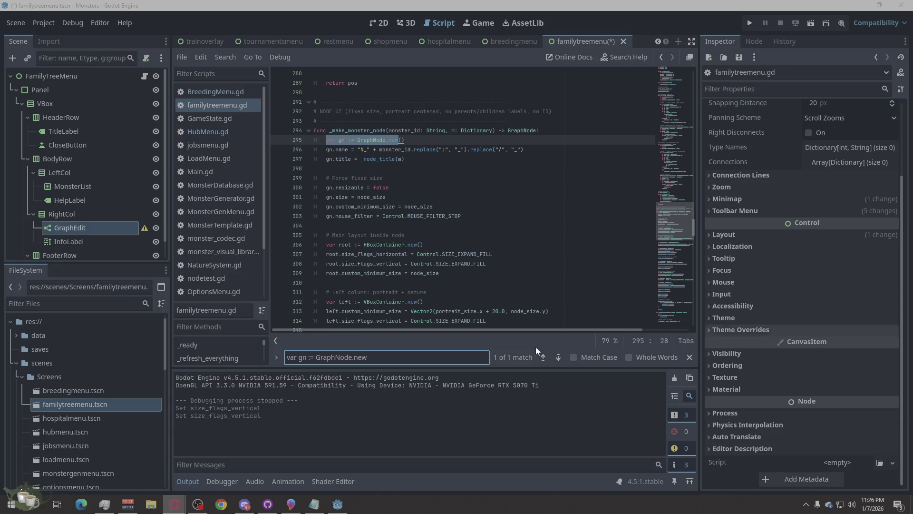
pyautogui.click(444, 357)
pyautogui.hotkey('ctrl', 'a')
pyautogui.write('root.custom_minimum_size')
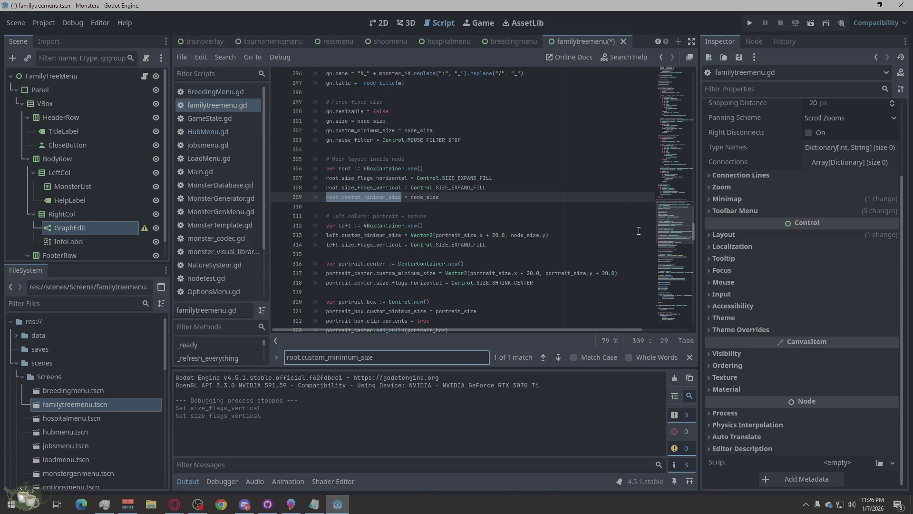
pyautogui.scroll(-4, 570, 234)
pyautogui.scroll(-5, 546, 233)
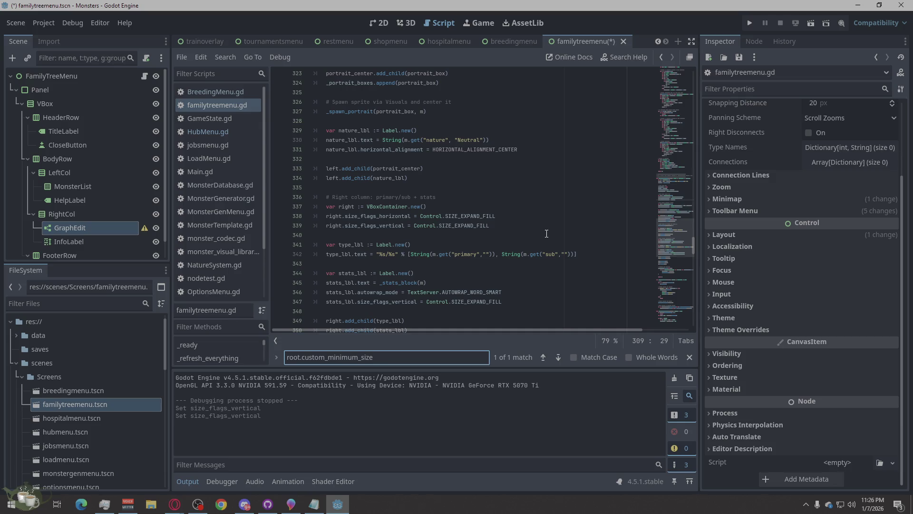
pyautogui.hotkey('alt', 'Tab')
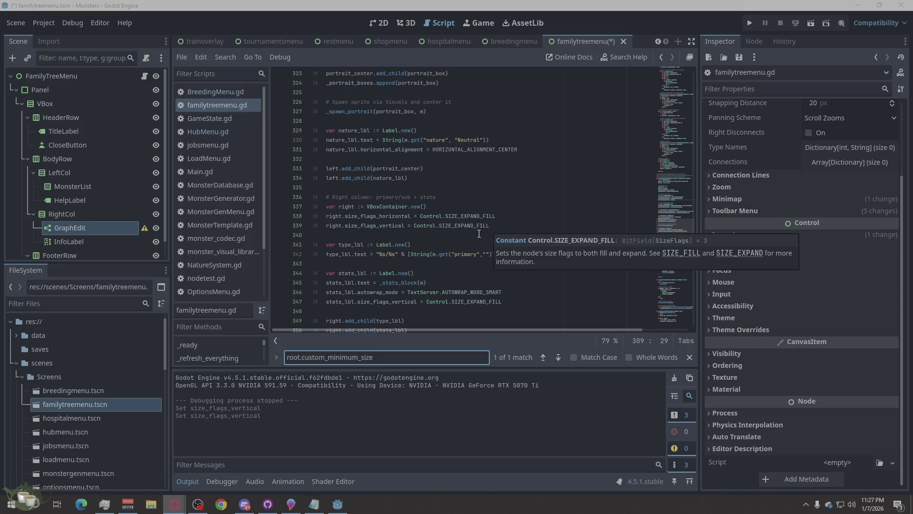
pyautogui.moveTo(351, 224)
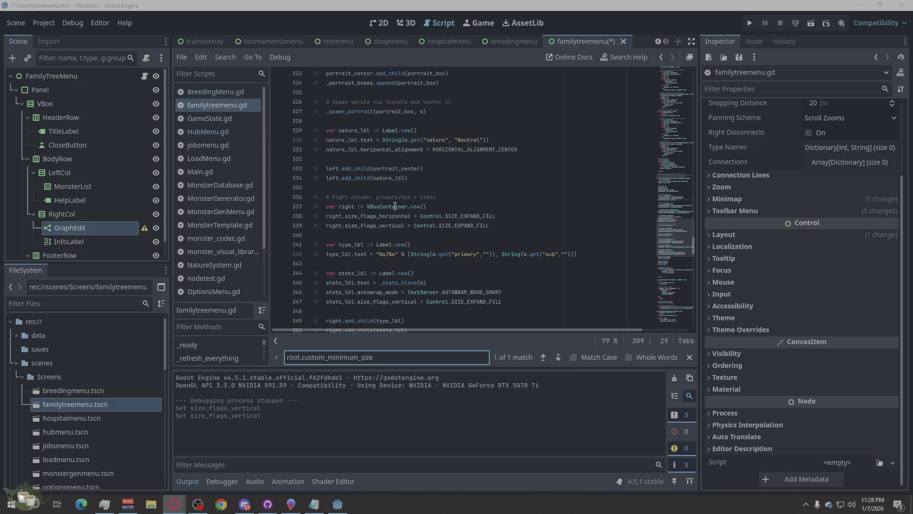
pyautogui.moveTo(387, 226)
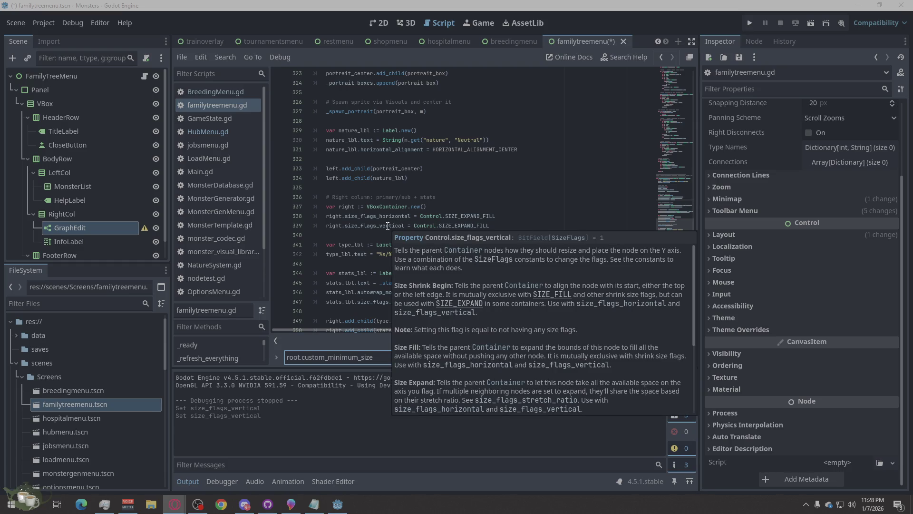
pyautogui.scroll(-5, 596, 302)
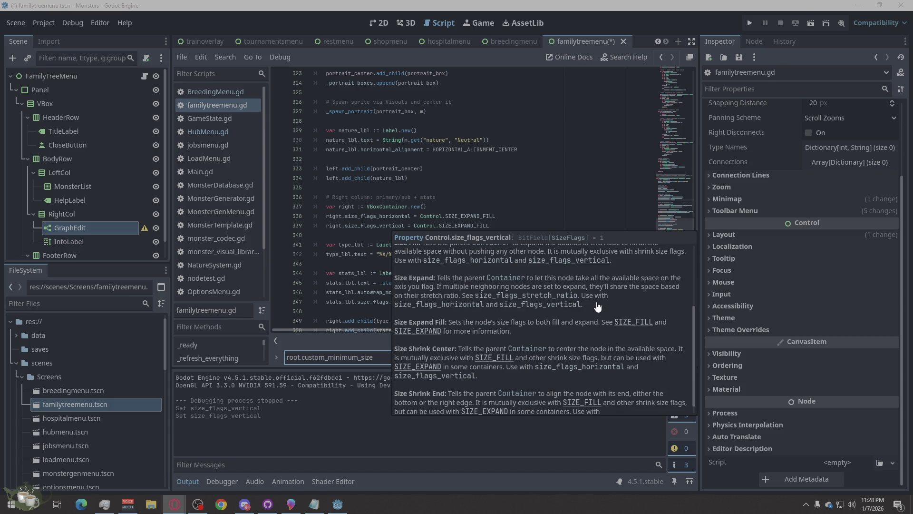
pyautogui.scroll(-1, 576, 324)
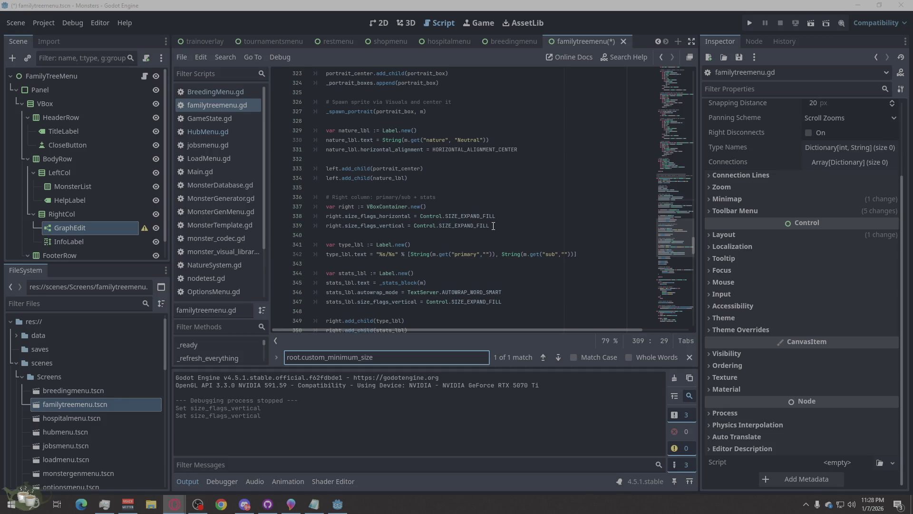
# Change EXPAND_FILL to SHRINK_END on line 339, save, and run the game.
pyautogui.moveTo(493, 226); pyautogui.dragTo(454, 226)
pyautogui.hotkey('ctrl', 'c')
pyautogui.write('SHRINK_END')
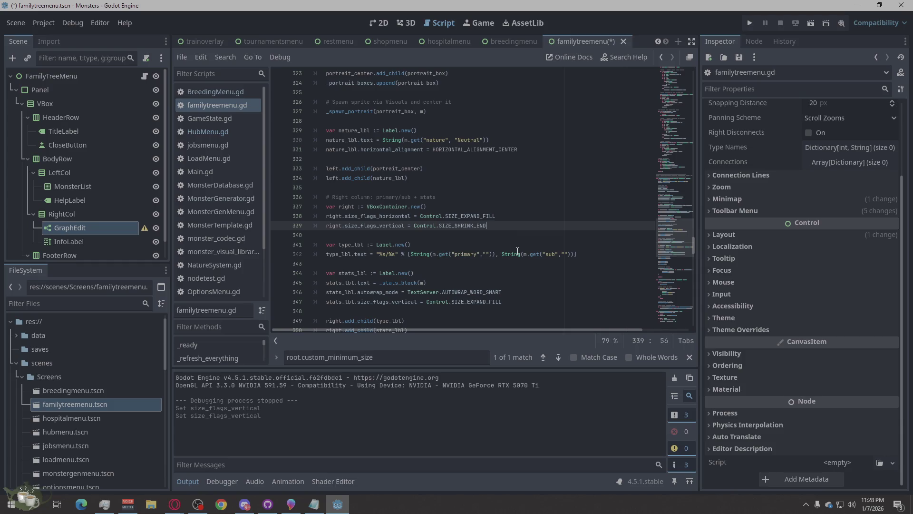
pyautogui.hotkey('ctrl', 's')
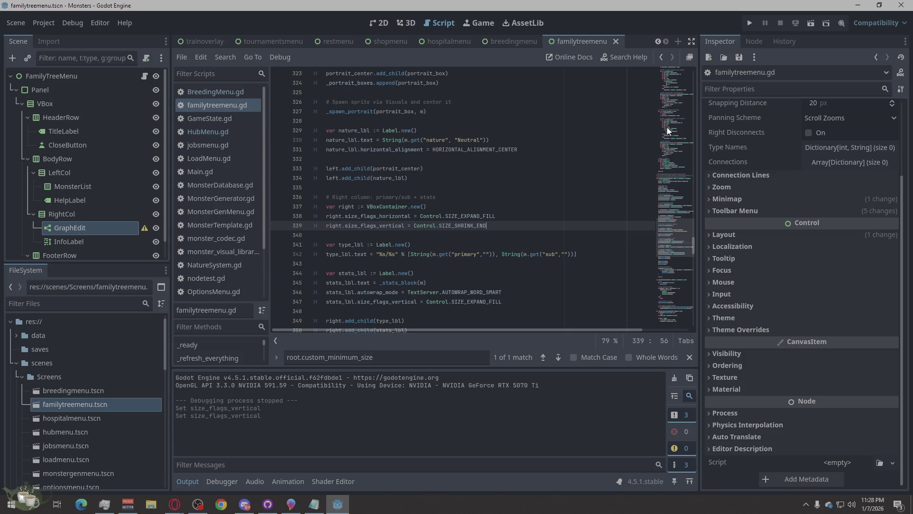
pyautogui.click(753, 19)
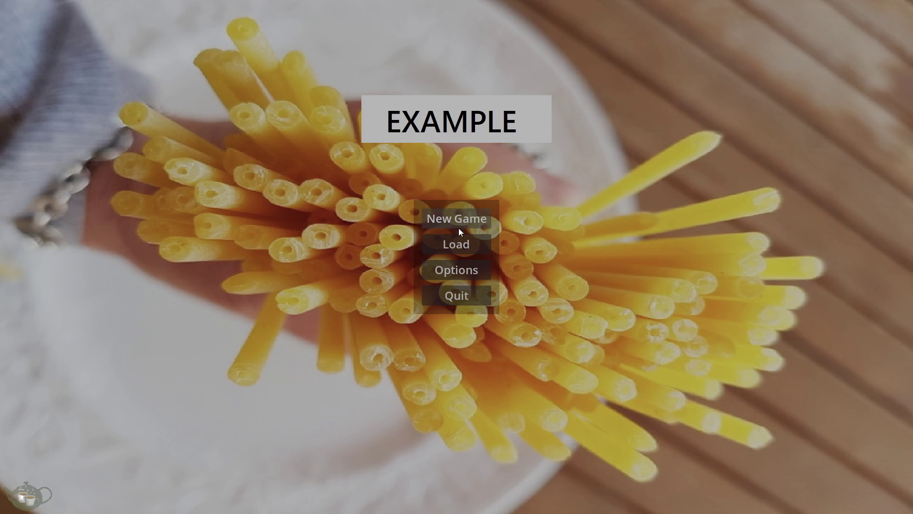
# Load Save Slot 02, open Ember/Slime (Timid)'s ancestor tree, and zoom the view.
pyautogui.click(456, 244)
pyautogui.click(452, 222)
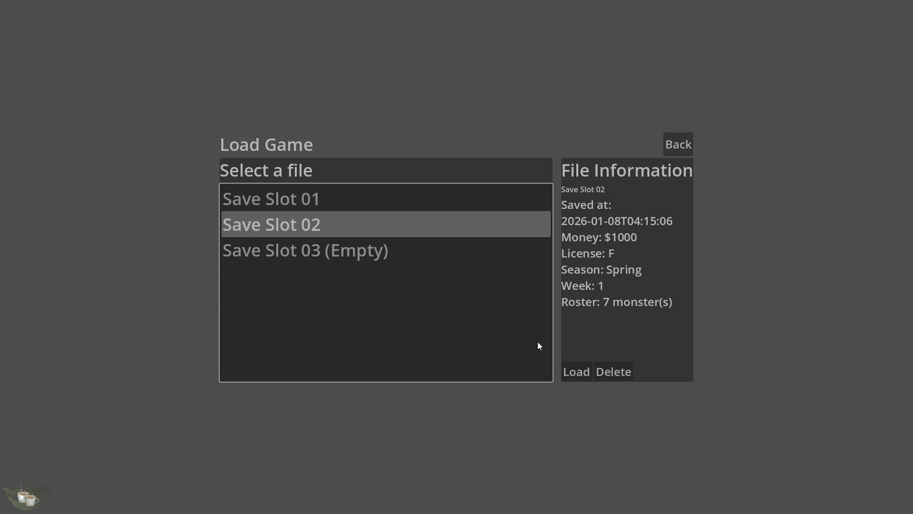
pyautogui.click(574, 372)
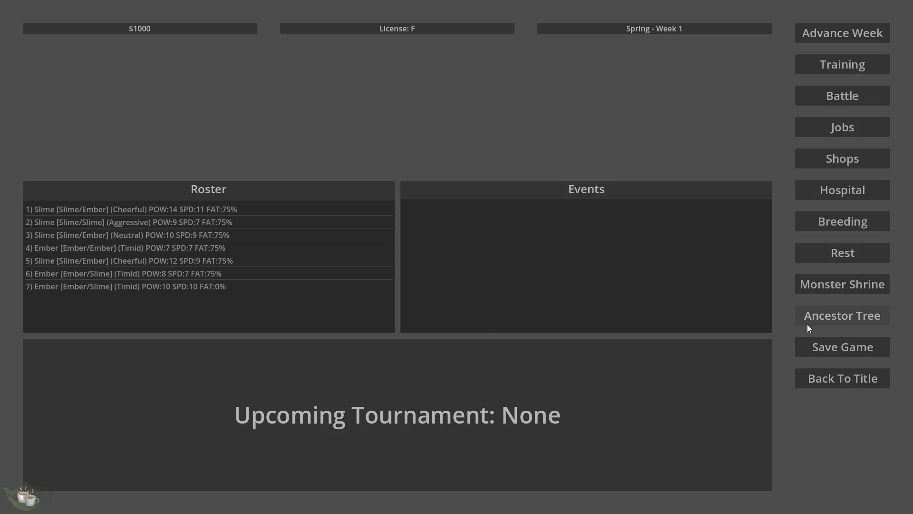
pyautogui.click(837, 316)
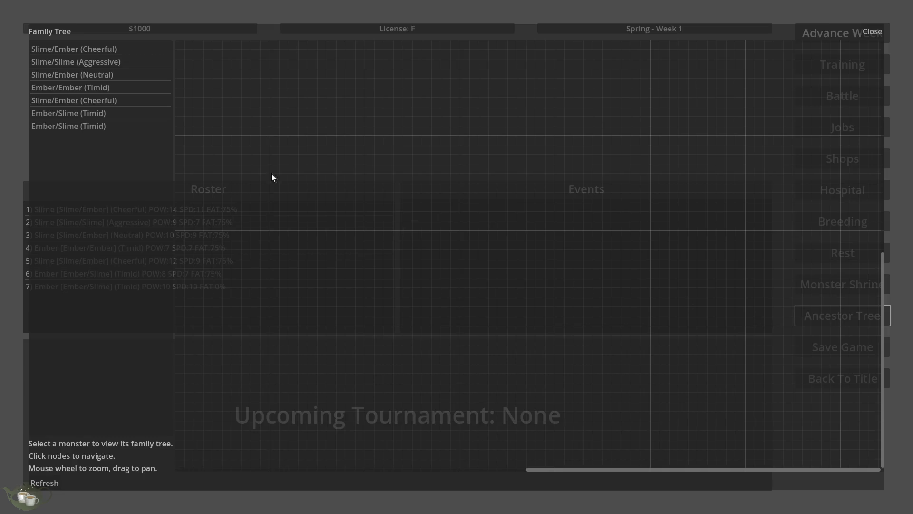
pyautogui.click(103, 130)
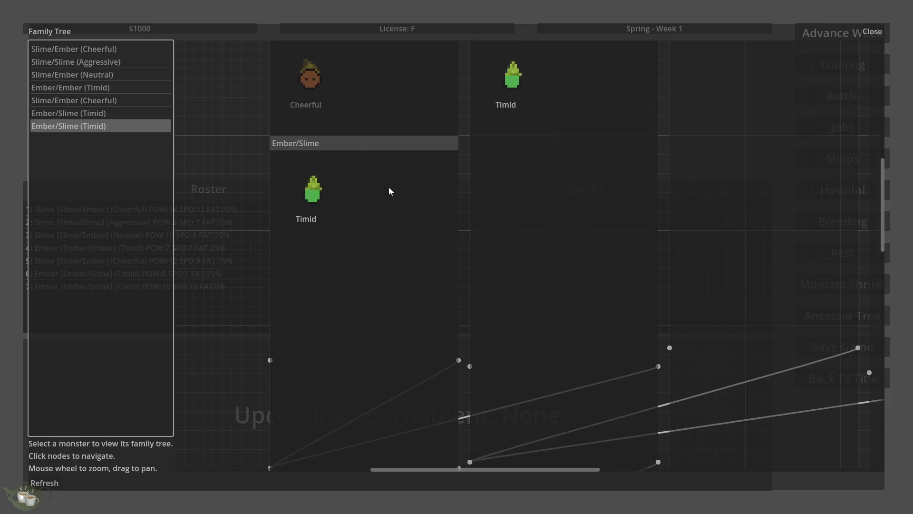
pyautogui.scroll(-5, 389, 190)
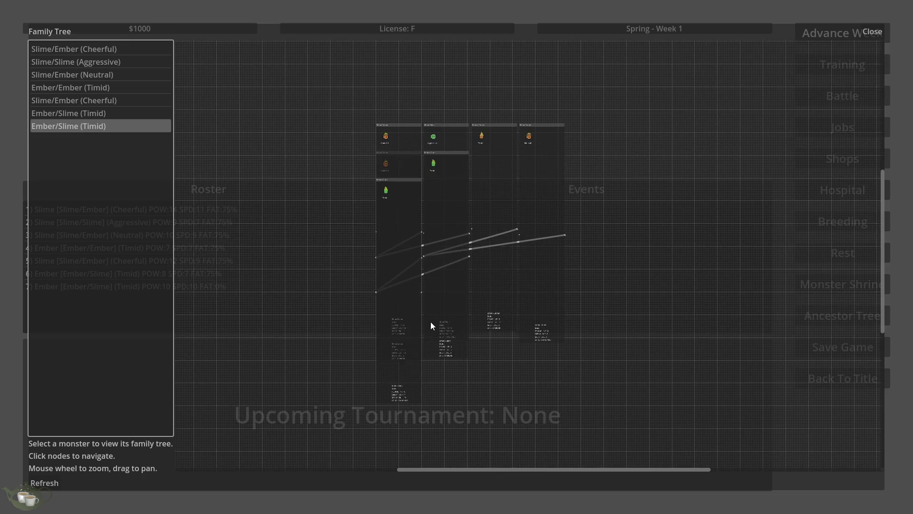
pyautogui.scroll(8, 454, 384)
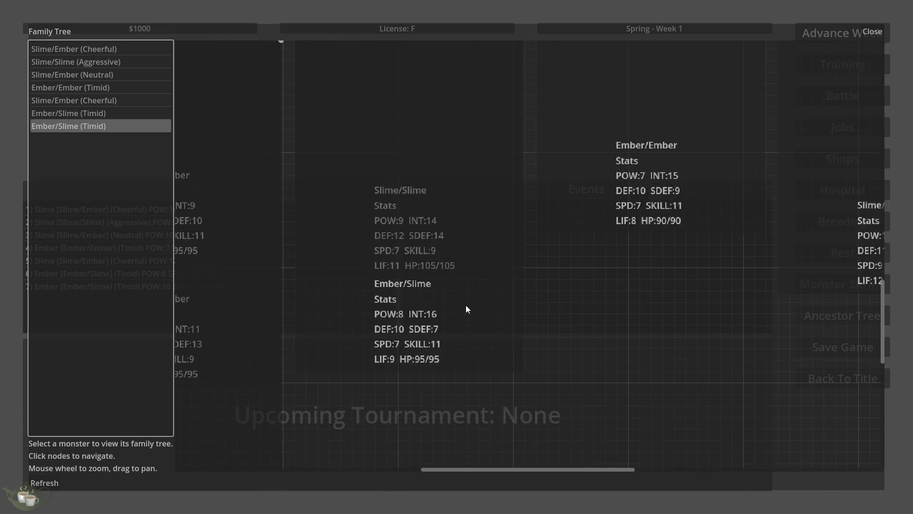
pyautogui.scroll(-5, 466, 306)
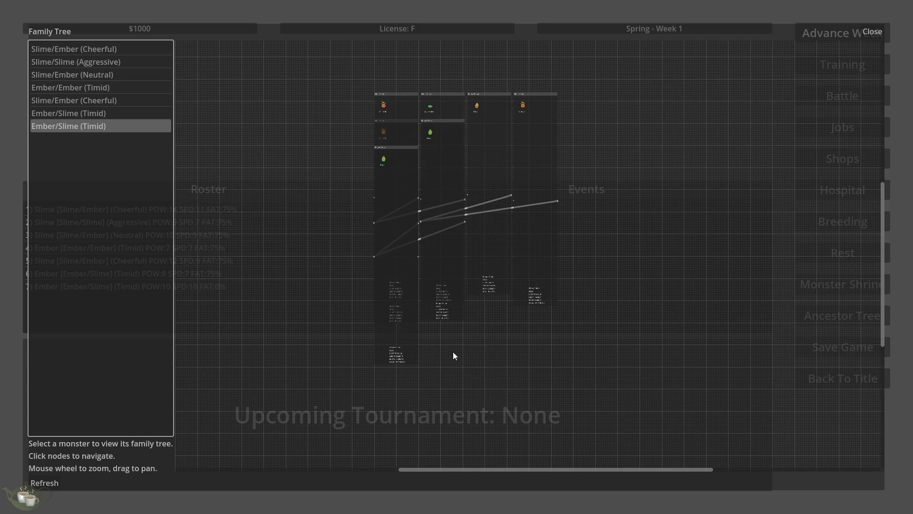
# Close the family tree, go back to the title screen, and quit the game.
pyautogui.click(871, 31)
pyautogui.click(805, 373)
pyautogui.click(476, 301)
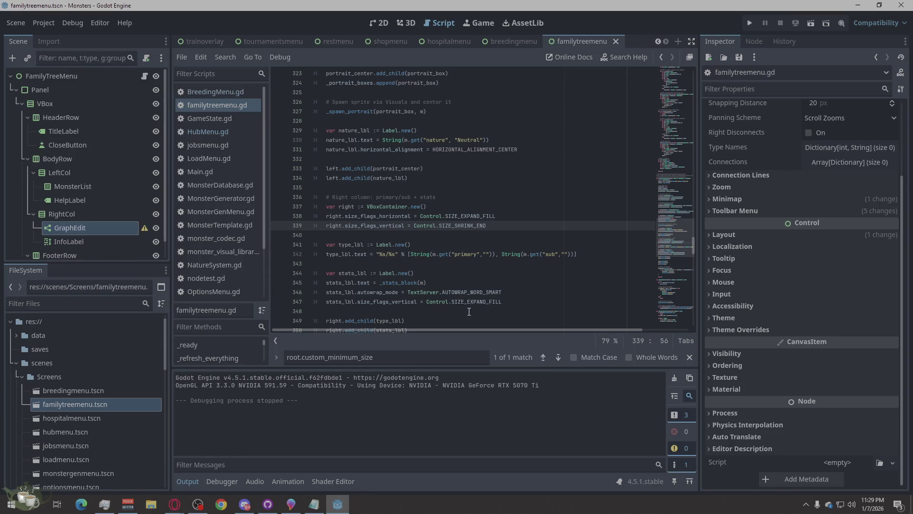
# Change line 339 from SHRINK_END to Control.SIZE_SHRINK_BEGIN, then save and run again.
pyautogui.moveTo(495, 216)
pyautogui.mouseDown()
pyautogui.moveTo(442, 217)
pyautogui.moveTo(471, 226)
pyautogui.moveTo(454, 225)
pyautogui.mouseUp()
pyautogui.hotkey('ctrl', 'v')
pyautogui.click(466, 244)
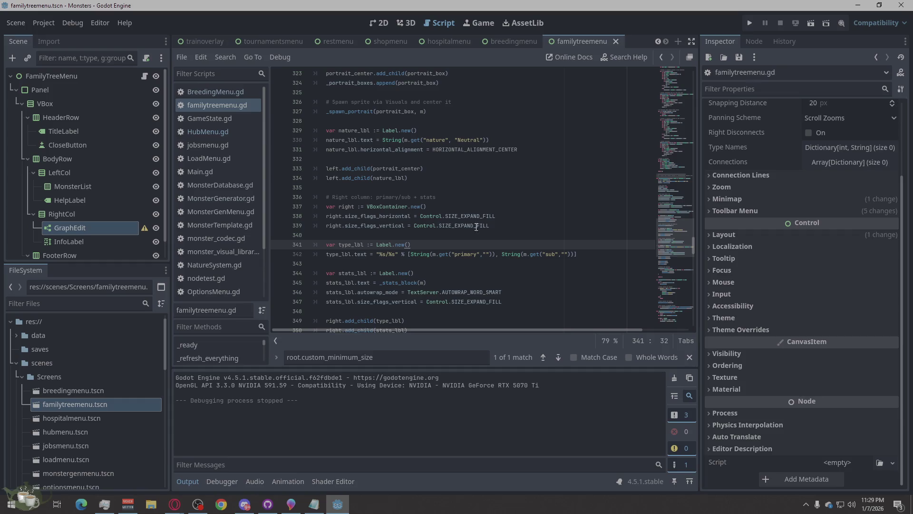
pyautogui.moveTo(492, 222); pyautogui.dragTo(455, 227)
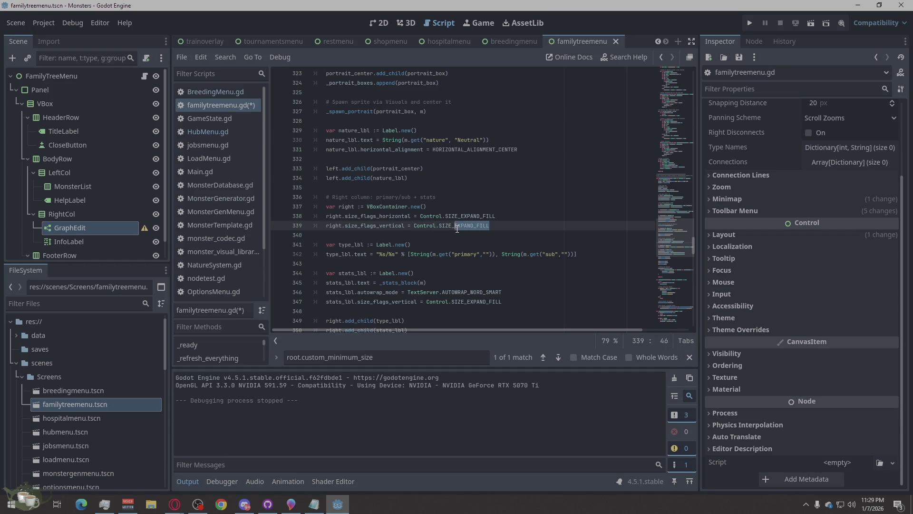
pyautogui.click(456, 244)
pyautogui.hotkey('ctrl', 'z')
pyautogui.moveTo(488, 225); pyautogui.dragTo(478, 228)
pyautogui.write('Begin')
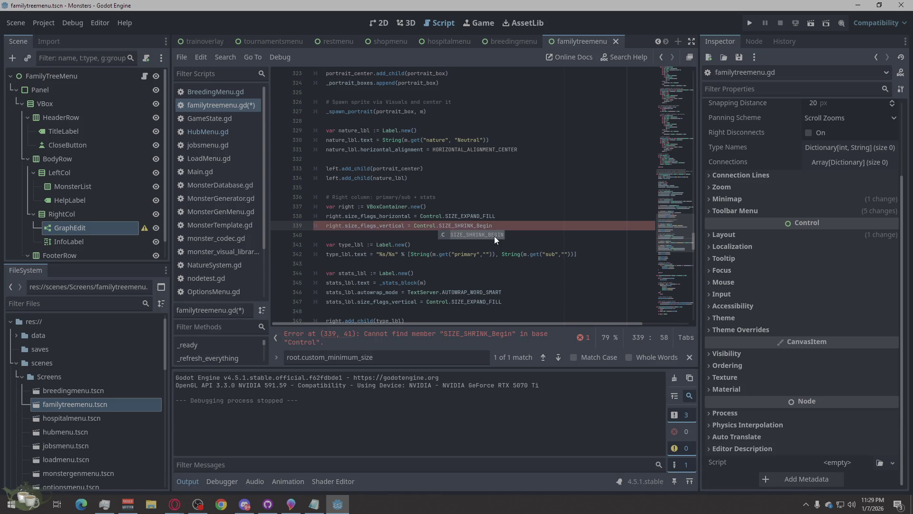
pyautogui.moveTo(493, 226); pyautogui.dragTo(482, 227)
pyautogui.write('EGIN')
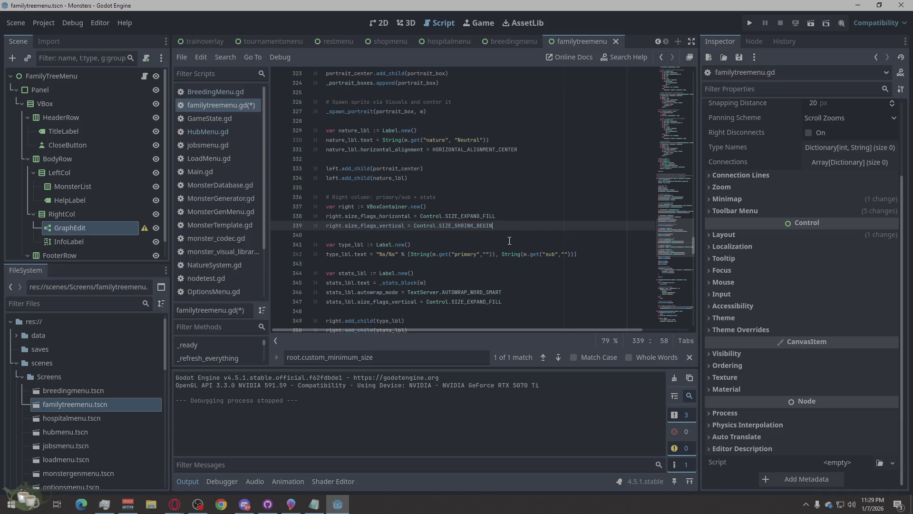
pyautogui.click(752, 22)
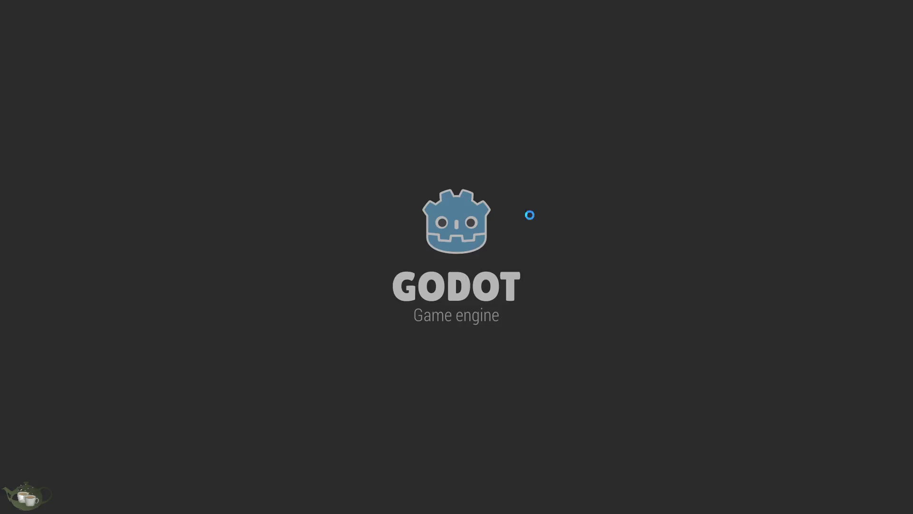
# Load Save Slot 02 and zoom around the last Ember/Slime (Timid) family tree.
pyautogui.click(489, 244)
pyautogui.click(500, 224)
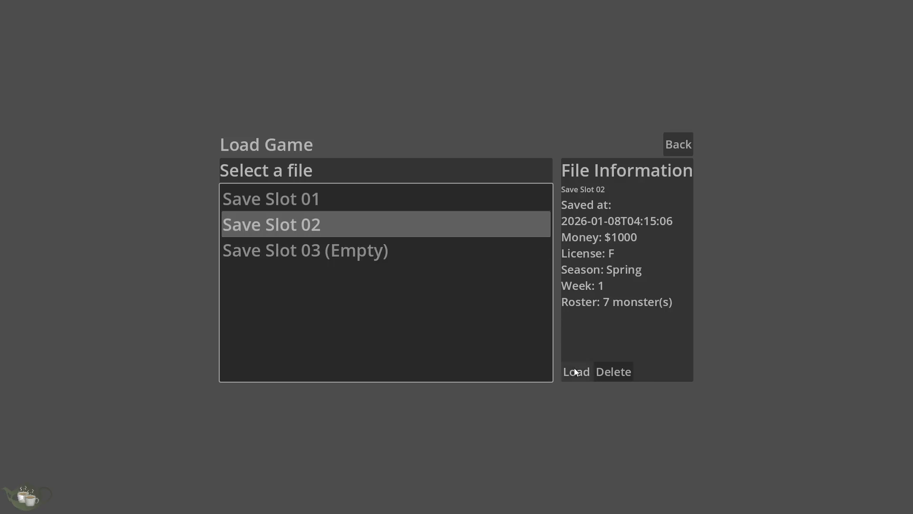
pyautogui.click(574, 371)
pyautogui.click(818, 315)
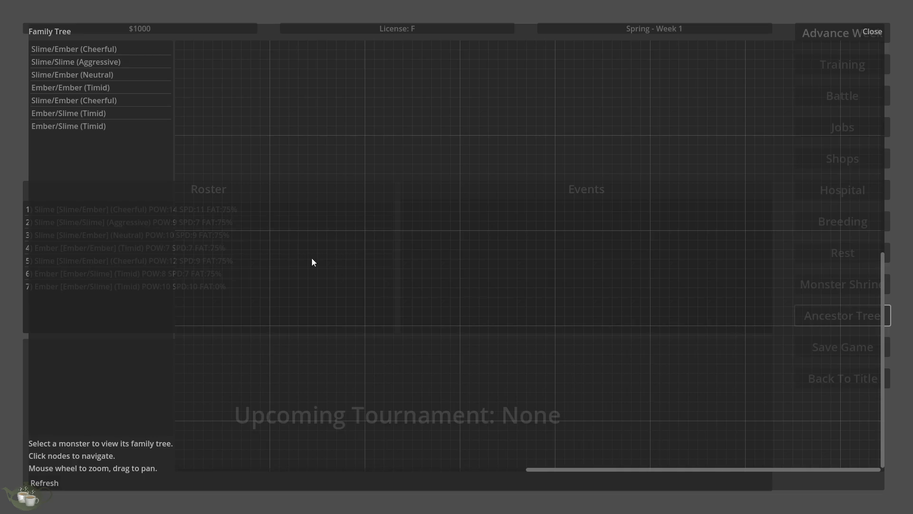
pyautogui.click(151, 128)
pyautogui.scroll(-3, 409, 228)
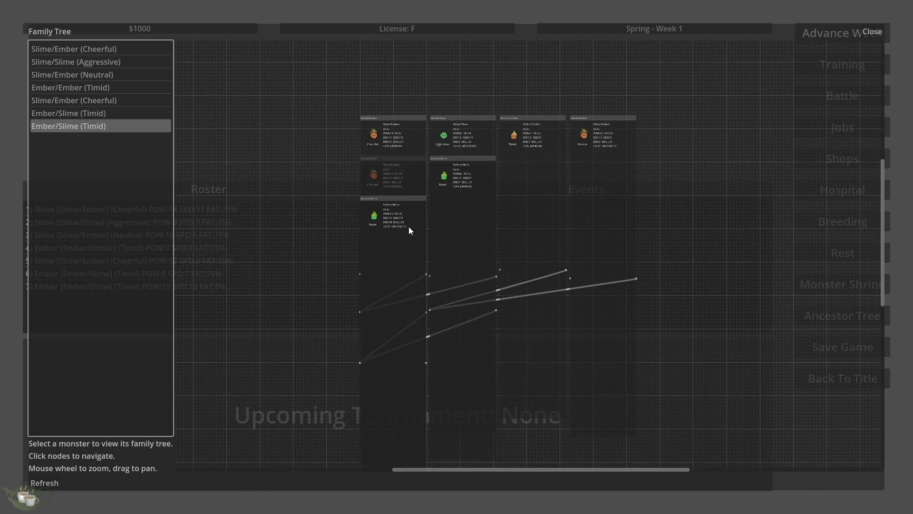
pyautogui.scroll(3, 514, 114)
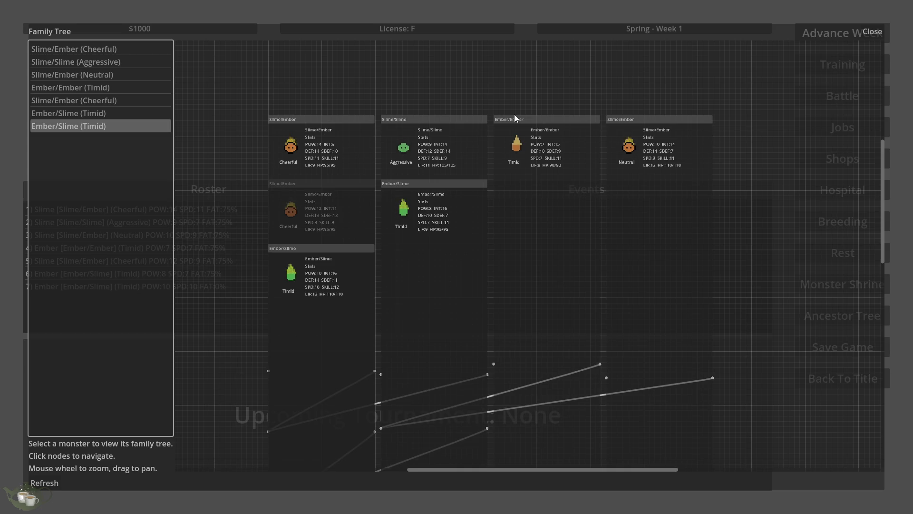
pyautogui.scroll(3, 412, 235)
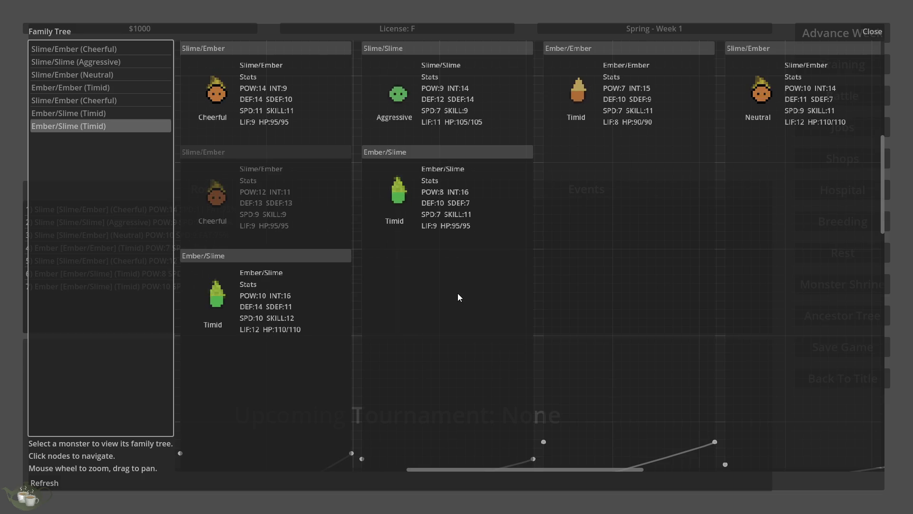
pyautogui.scroll(-2, 458, 293)
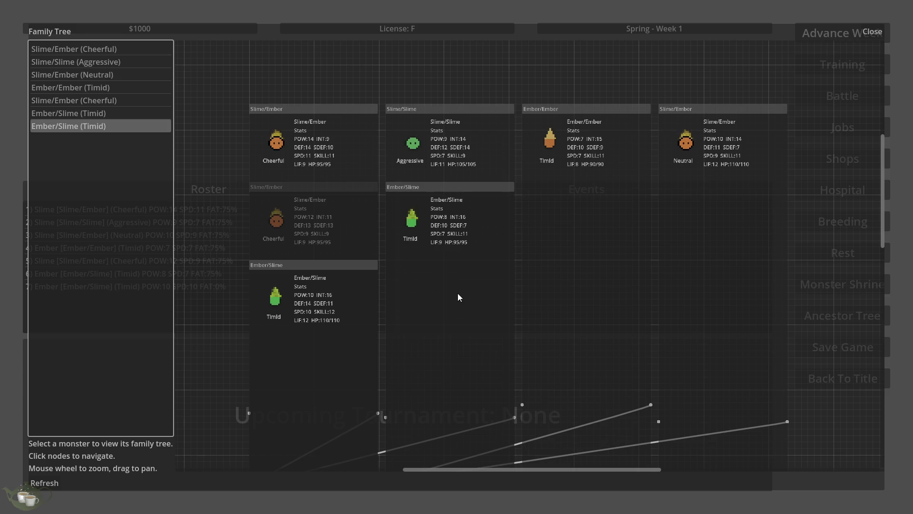
pyautogui.scroll(5, 451, 224)
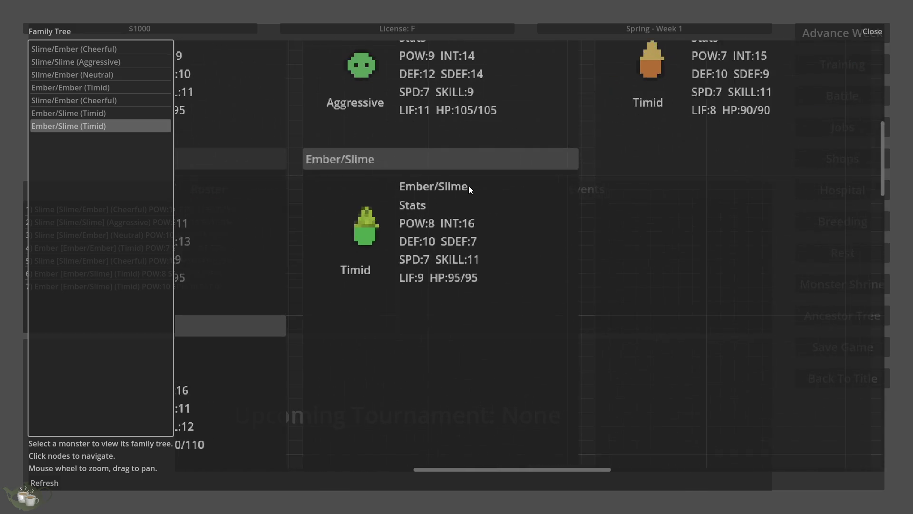
pyautogui.scroll(-3, 526, 267)
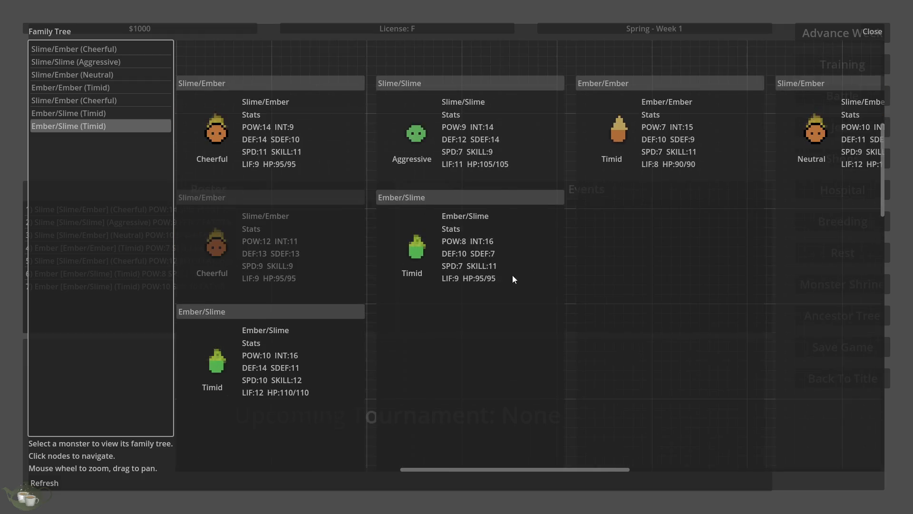
# Close the tree overlay, return to the title menu, and quit the game.
pyautogui.press('Escape')
pyautogui.click(842, 379)
pyautogui.click(431, 294)
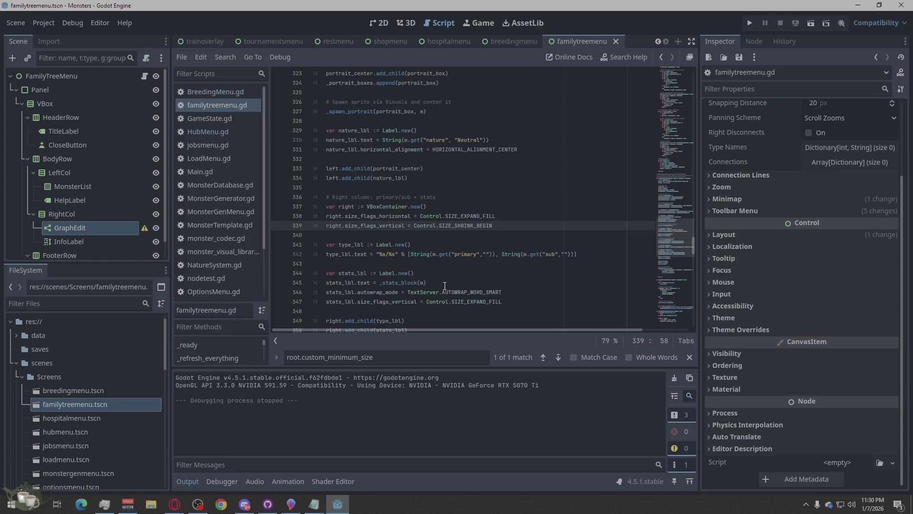
# Replace EXPAND_FILL with SHRINK_BEGIN on line 347 for stats_lbl, then save and rerun.
pyautogui.scroll(-1, 444, 286)
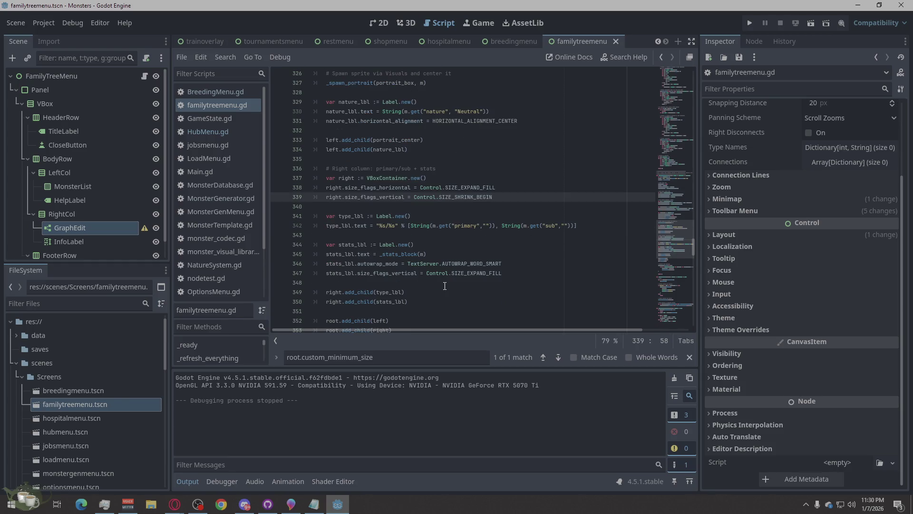
pyautogui.moveTo(339, 253)
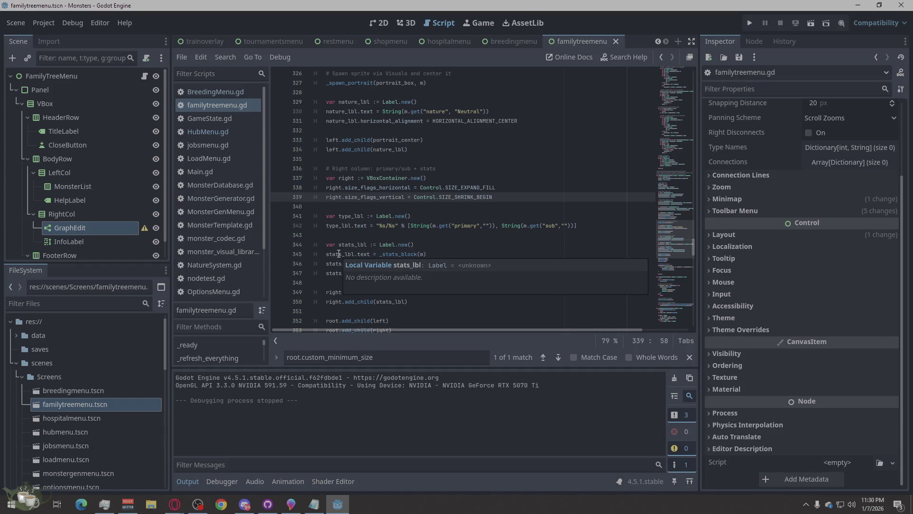
pyautogui.click(443, 254)
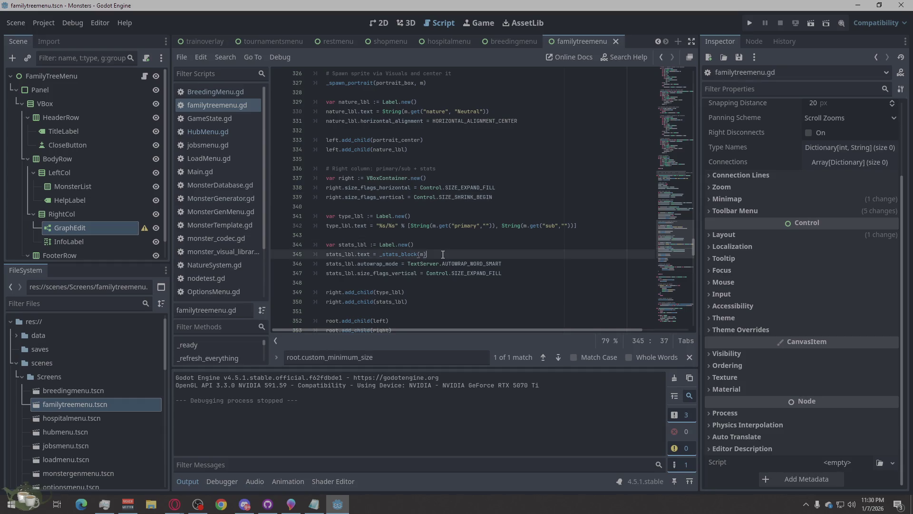
pyautogui.click(494, 273)
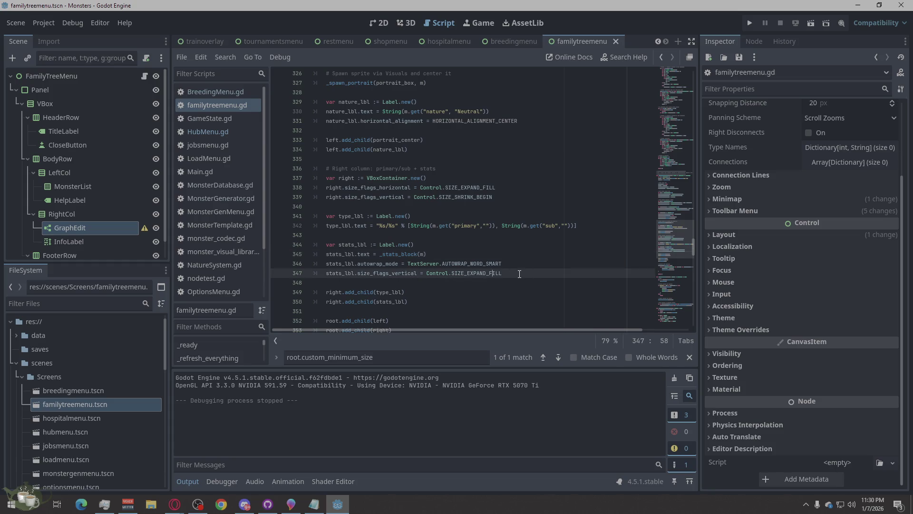
pyautogui.moveTo(519, 274); pyautogui.dragTo(467, 278)
pyautogui.write('S')
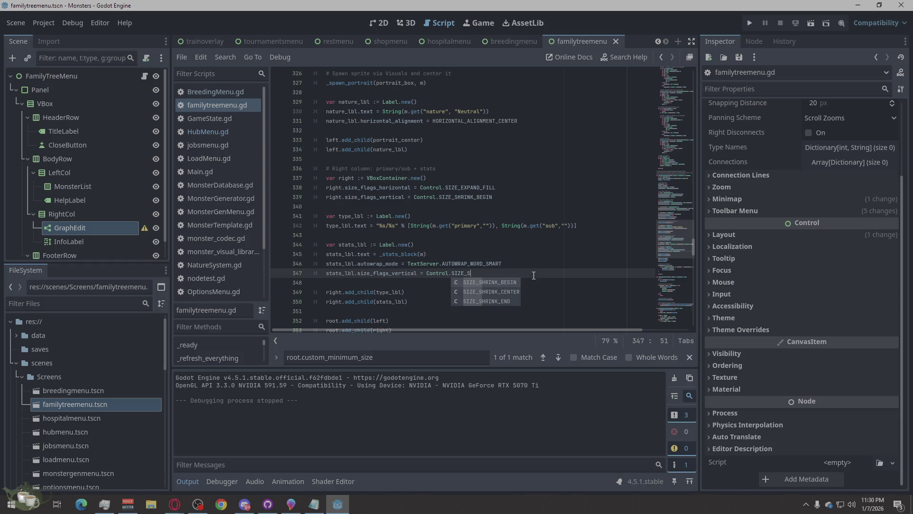
pyautogui.write('H')
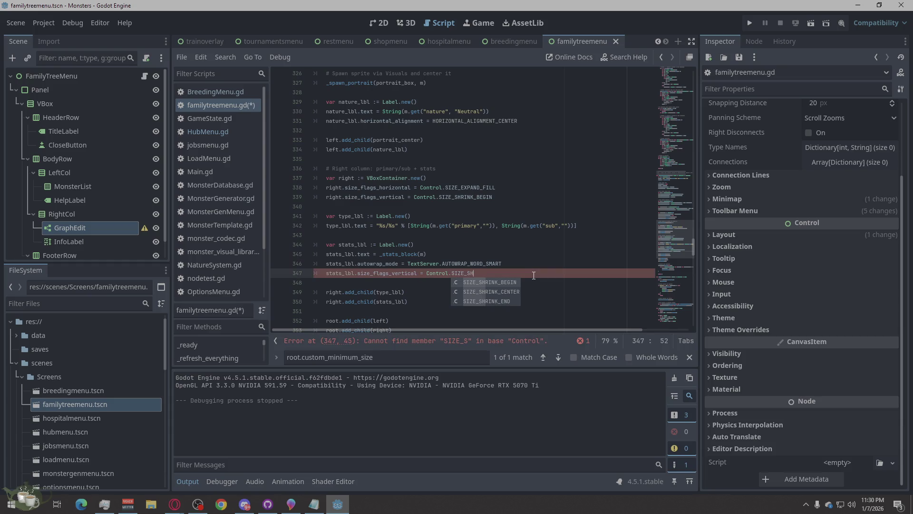
pyautogui.write('RINK_BEGIN')
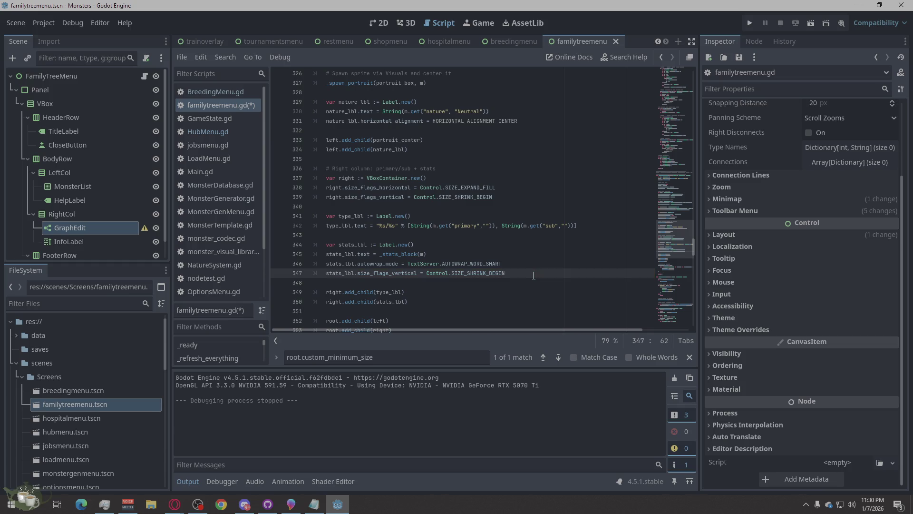
pyautogui.click(752, 22)
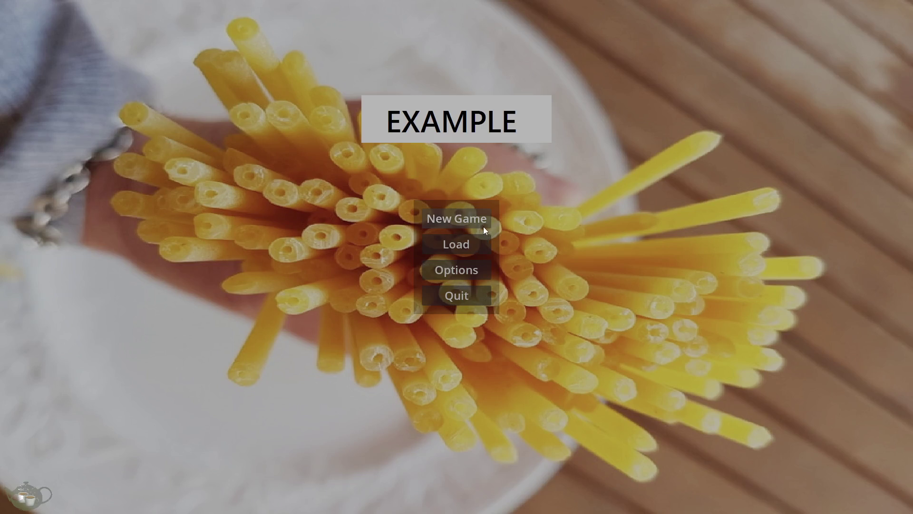
pyautogui.click(454, 243)
# Load Save Slot 02 and zoom through the last Ember/Slime (Timid) monster's family tree.
pyautogui.click(423, 218)
pyautogui.click(577, 374)
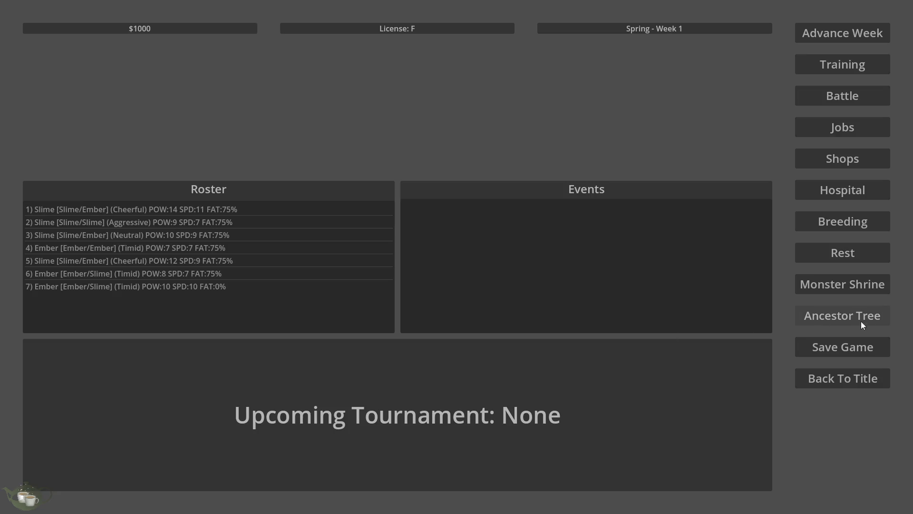
pyautogui.click(860, 321)
pyautogui.click(130, 128)
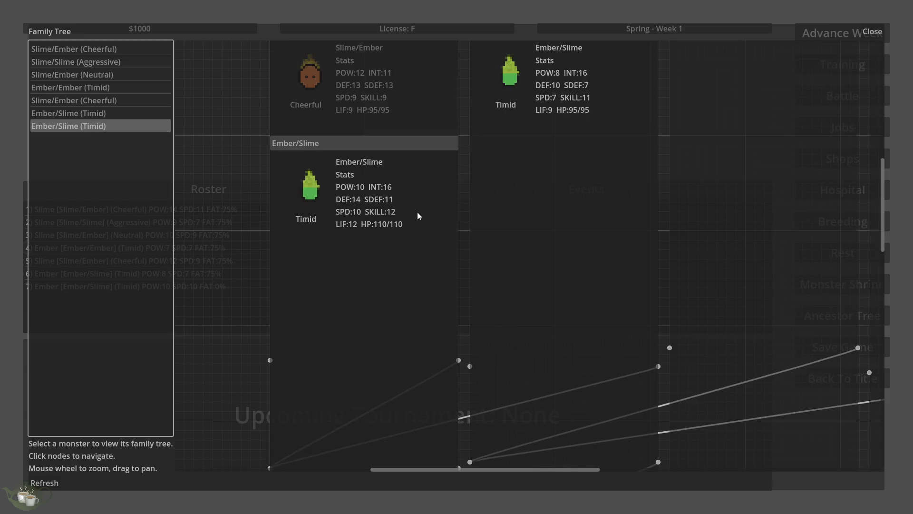
pyautogui.scroll(-4, 420, 214)
pyautogui.scroll(5, 463, 300)
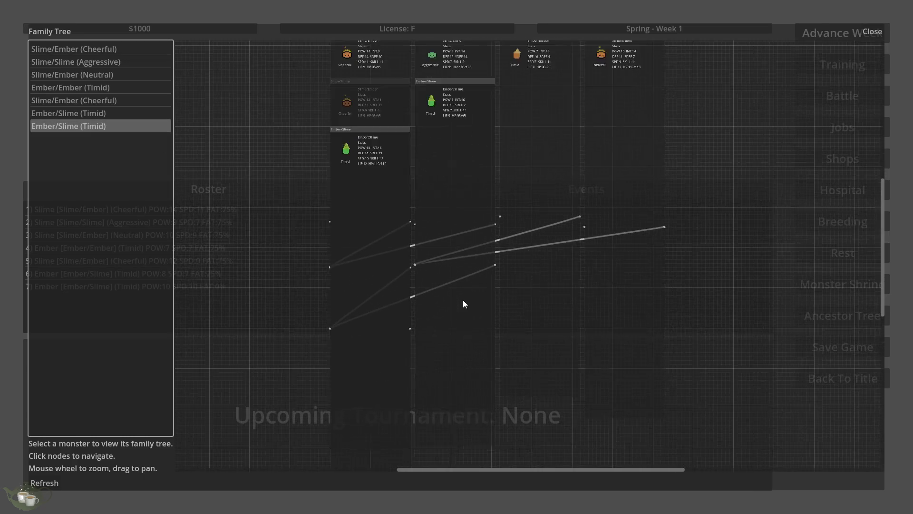
pyautogui.scroll(-2, 463, 300)
pyautogui.scroll(3, 477, 90)
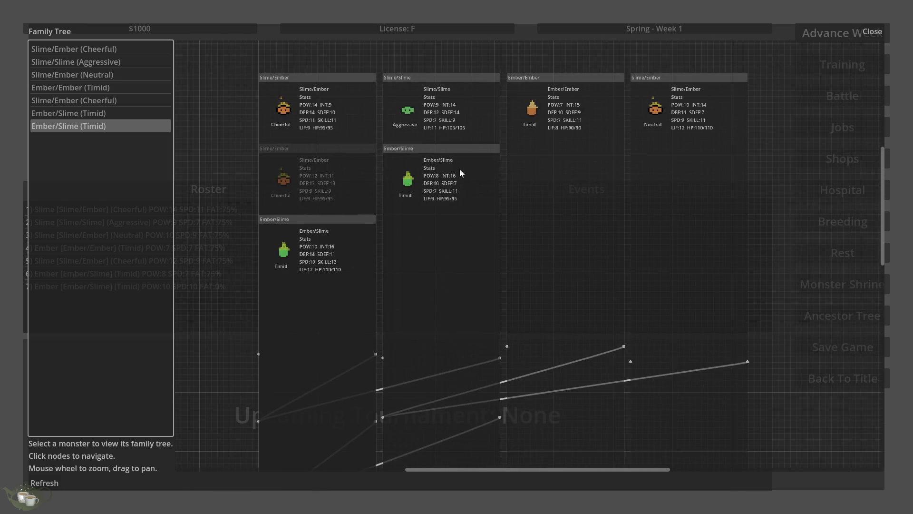
# Close the family tree, go back to the title screen and quit to the editor.
pyautogui.click(869, 29)
pyautogui.click(818, 372)
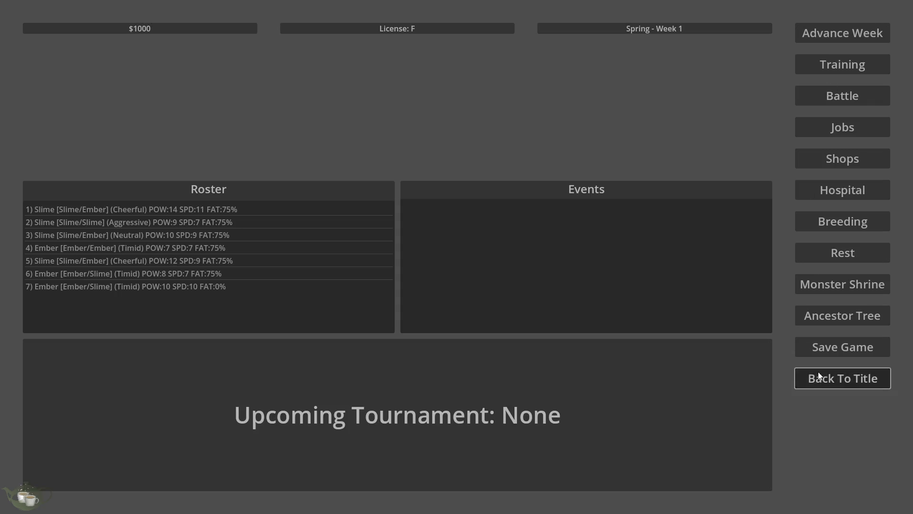
pyautogui.click(445, 292)
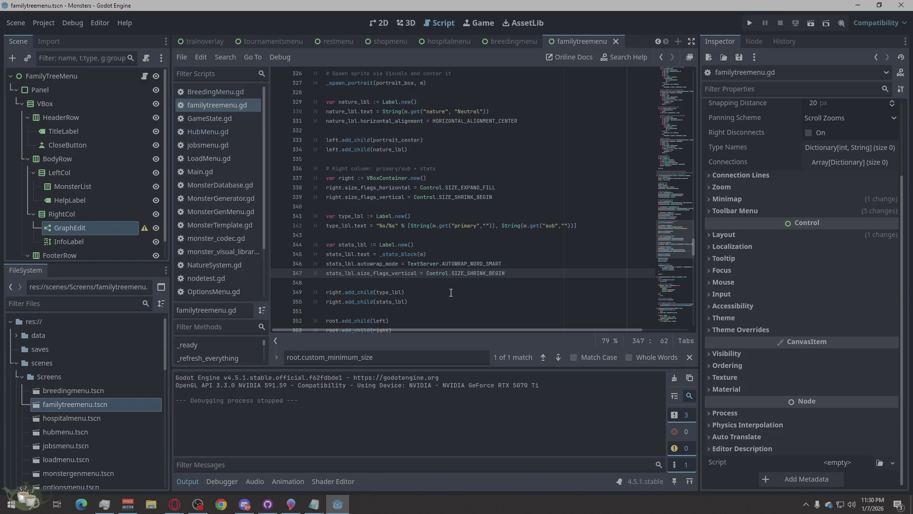
# Revert line 347's size flag back to SIZE_EXPAND_FILL.
pyautogui.press('BackSpace')
pyautogui.press('BackSpace')
pyautogui.press('BackSpace')
pyautogui.write('ING')
pyautogui.hotkey('ctrl', 'z')
pyautogui.hotkey('ctrl', 'z')
# Change SHRINK_BEGIN on line 339 to SIZE_EXPAND_FILL, then save and run the project.
pyautogui.click(518, 197)
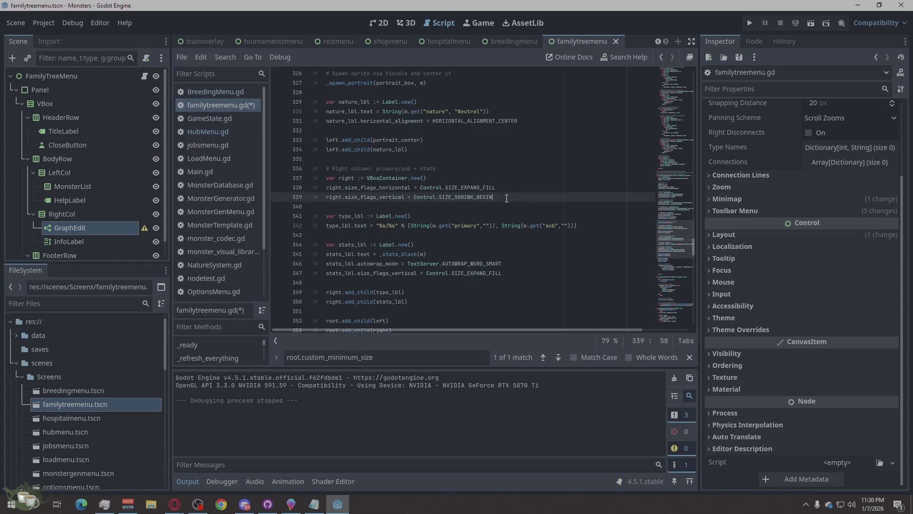
pyautogui.keyDown('shift'); pyautogui.click(456, 198); pyautogui.keyUp('shift')
pyautogui.write('EXPAND')
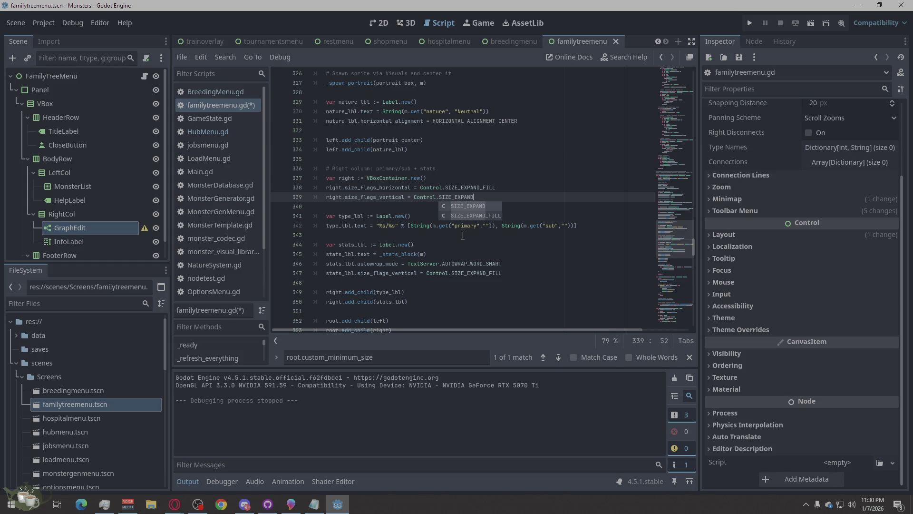
pyautogui.write('_FILL')
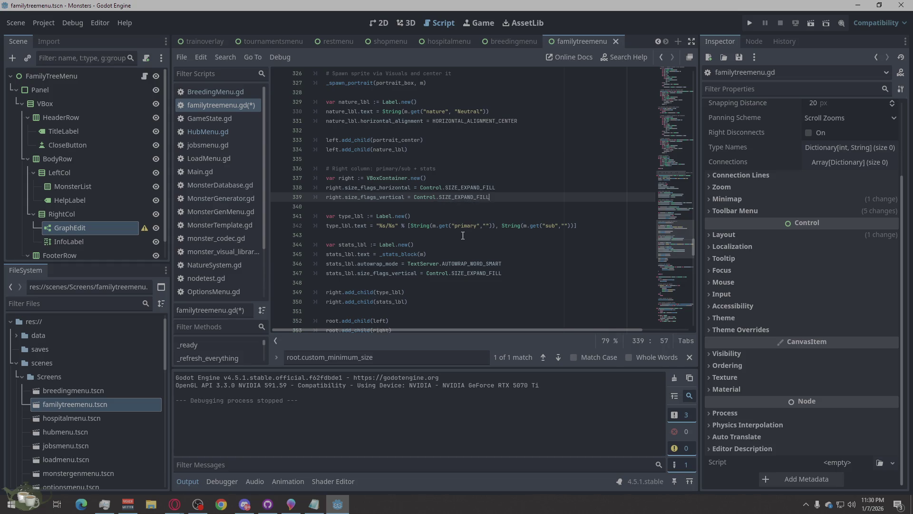
pyautogui.click(749, 22)
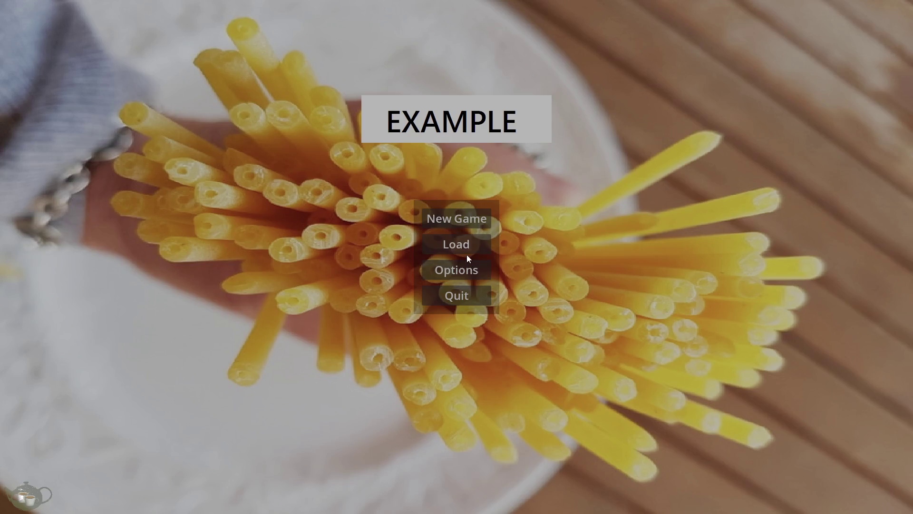
# Load Save Slot 02 and zoom through the Ember/Slime (Timid) family tree.
pyautogui.click(465, 251)
pyautogui.click(419, 220)
pyautogui.click(576, 376)
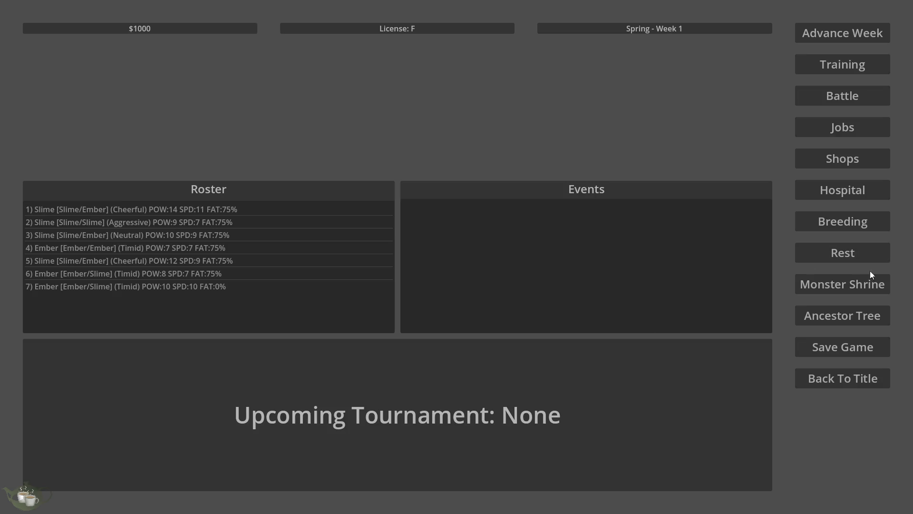
pyautogui.click(846, 315)
pyautogui.click(95, 126)
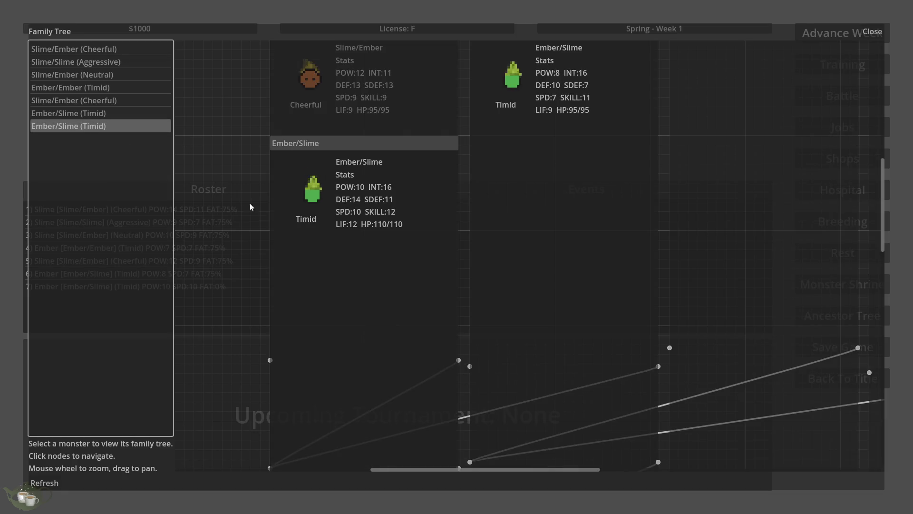
pyautogui.scroll(-2, 345, 279)
pyautogui.scroll(-3, 346, 280)
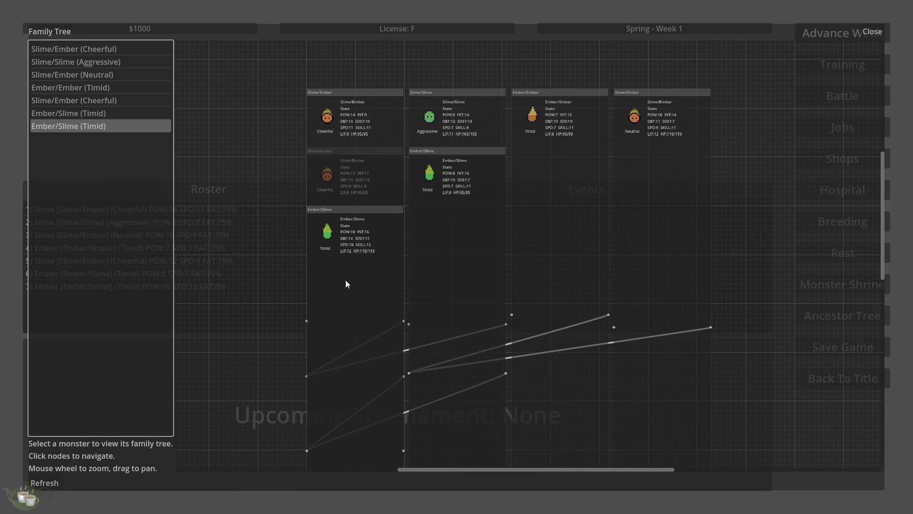
pyautogui.scroll(2, 388, 114)
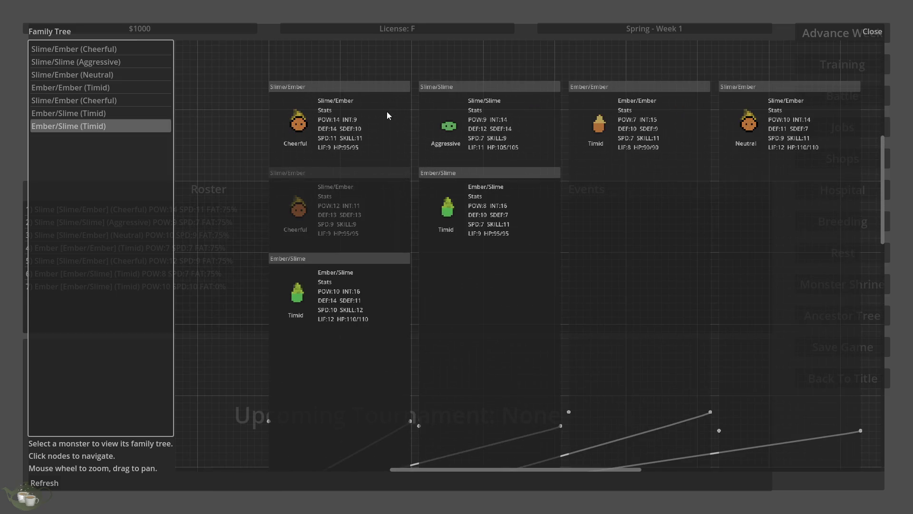
# Close the family tree, return to the title menu and quit to the editor.
pyautogui.click(874, 28)
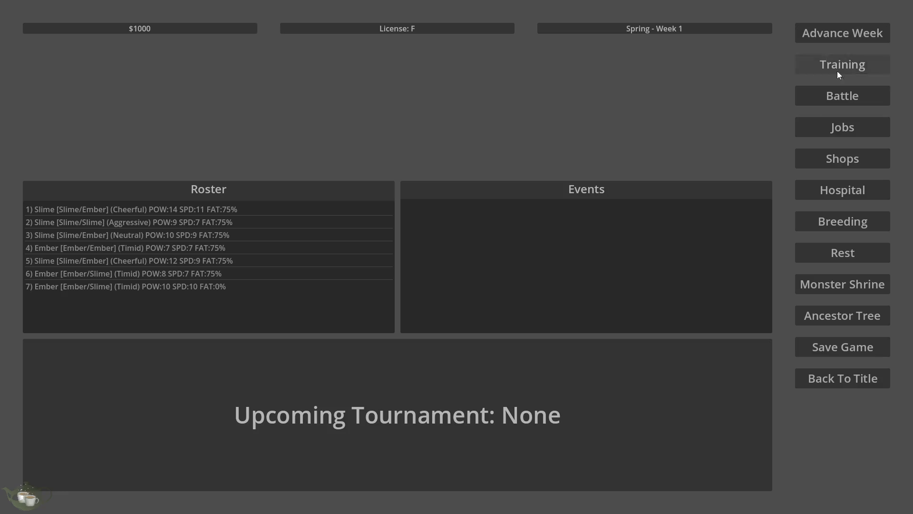
pyautogui.click(826, 379)
pyautogui.click(423, 301)
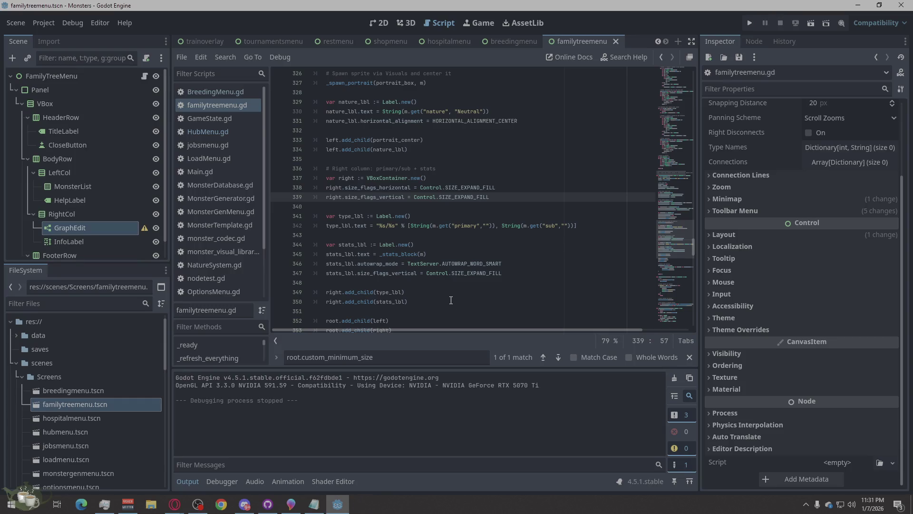
# Trim line 338's horizontal flag from SIZE_EXPAND_FILL to SIZE_EXPAND and run the project.
pyautogui.scroll(6, 476, 267)
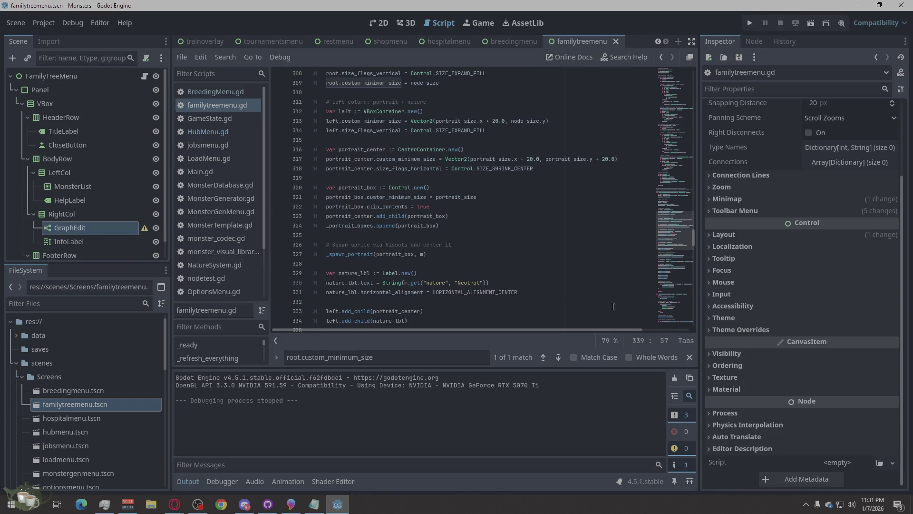
pyautogui.scroll(1, 651, 325)
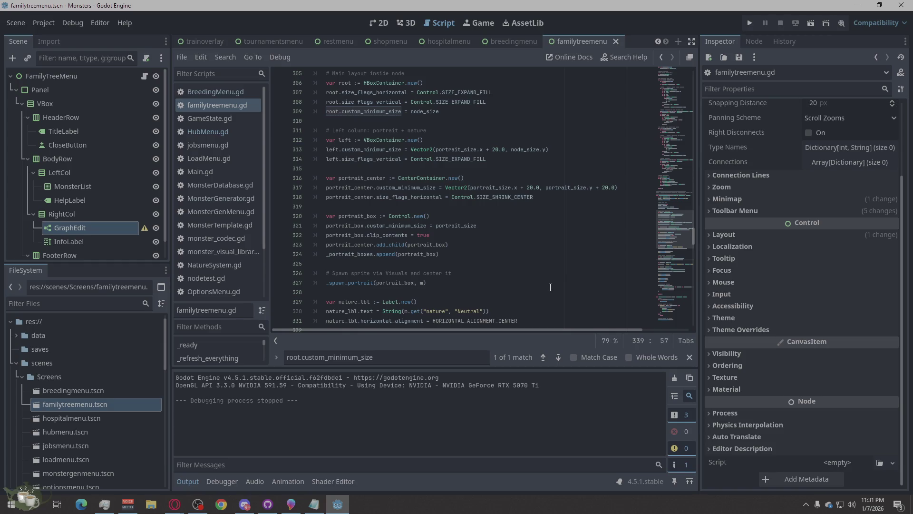
pyautogui.scroll(-7, 550, 287)
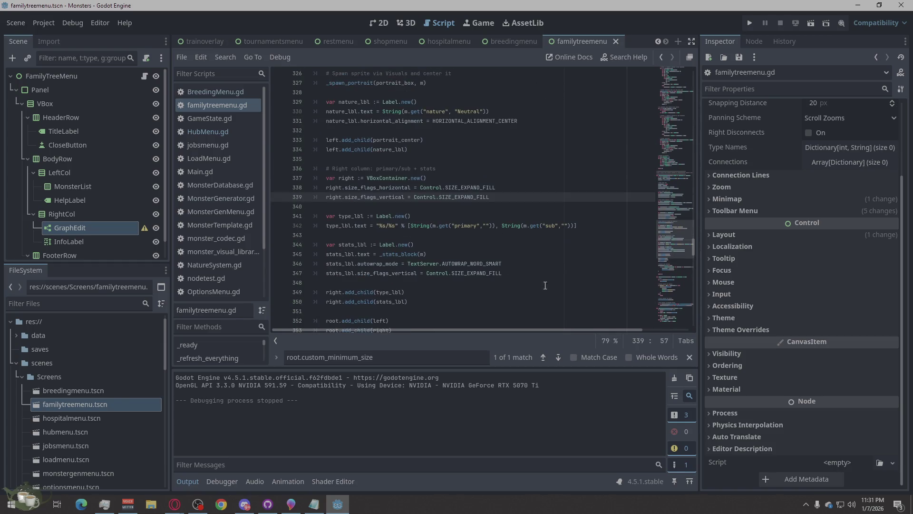
pyautogui.keyDown('ctrl'); pyautogui.scroll(1, 495, 203); pyautogui.keyUp('ctrl')
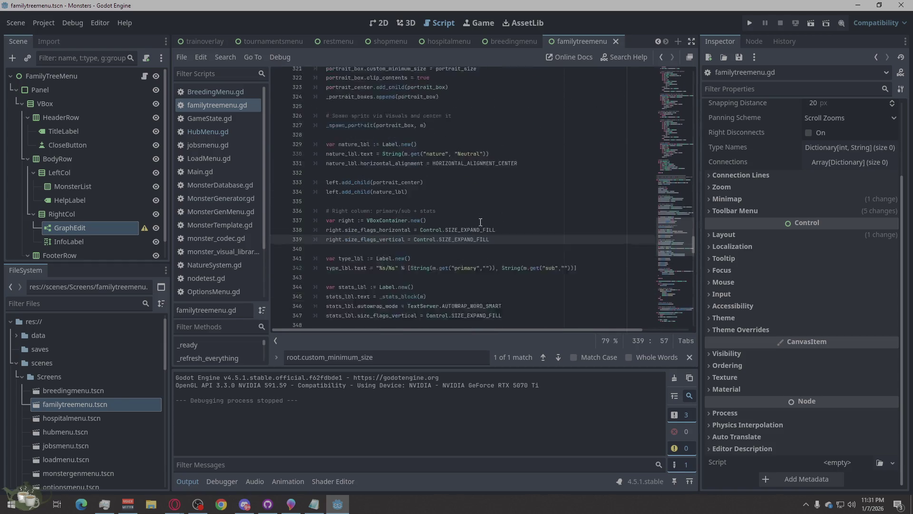
pyautogui.keyDown('ctrl'); pyautogui.scroll(1, 490, 219); pyautogui.keyUp('ctrl')
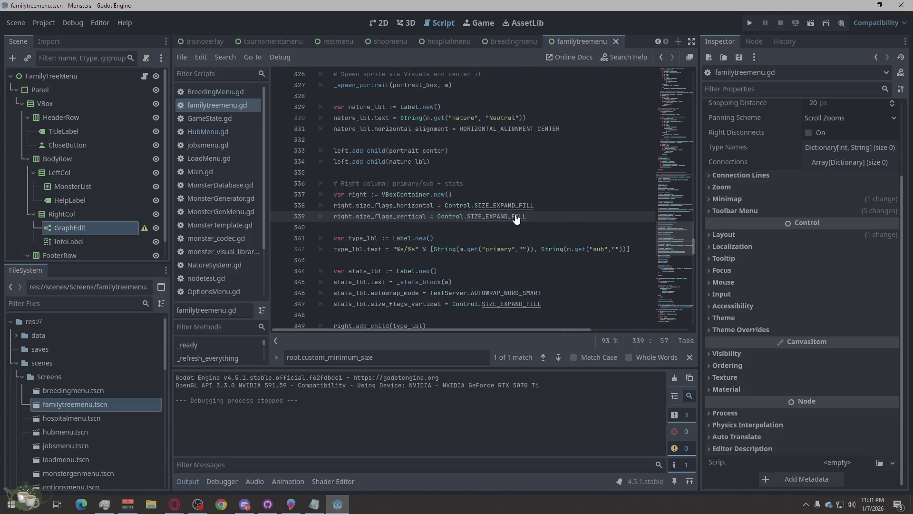
pyautogui.click(543, 204)
pyautogui.press('BackSpace')
pyautogui.press('BackSpace')
pyautogui.press('BackSpace')
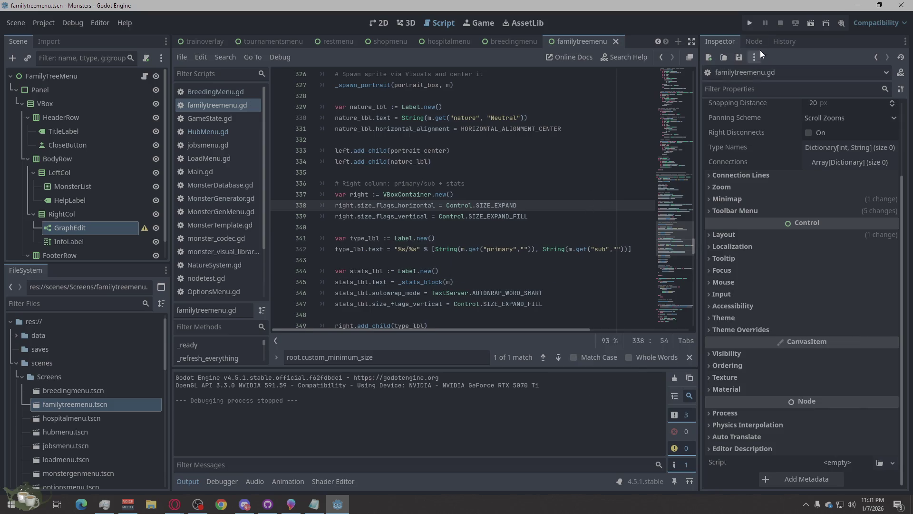
pyautogui.click(749, 23)
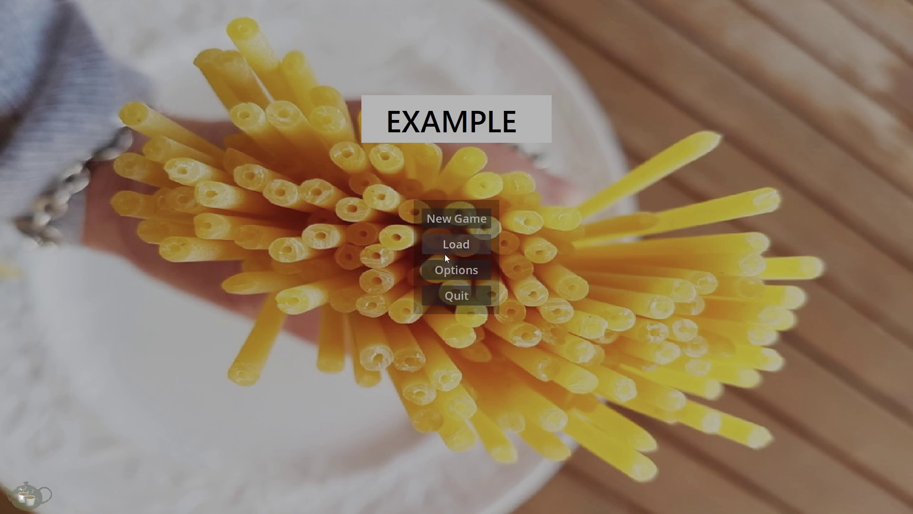
pyautogui.click(471, 242)
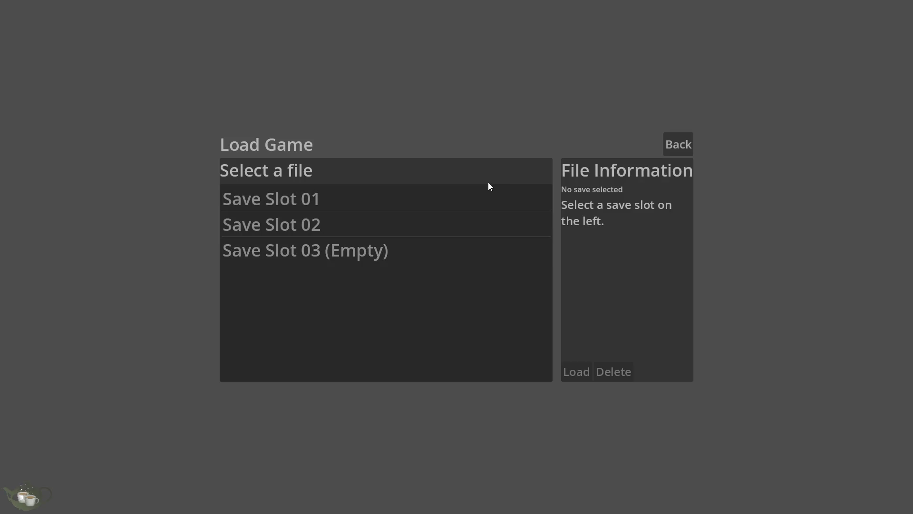
pyautogui.click(448, 224)
pyautogui.click(575, 371)
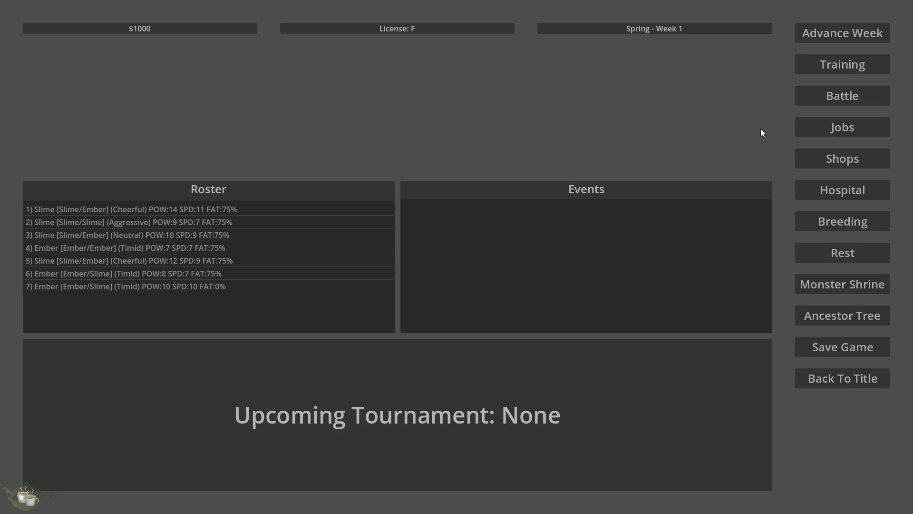
pyautogui.click(839, 317)
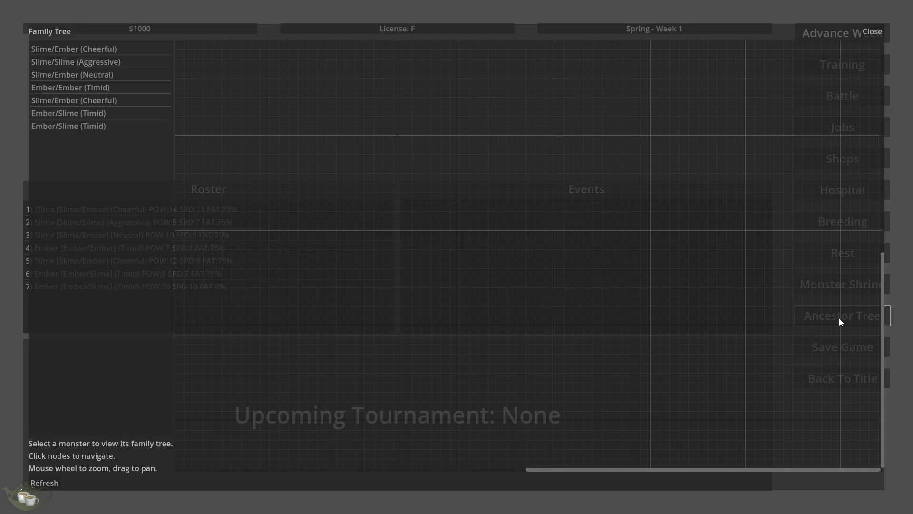
pyautogui.click(103, 125)
pyautogui.scroll(-2, 425, 204)
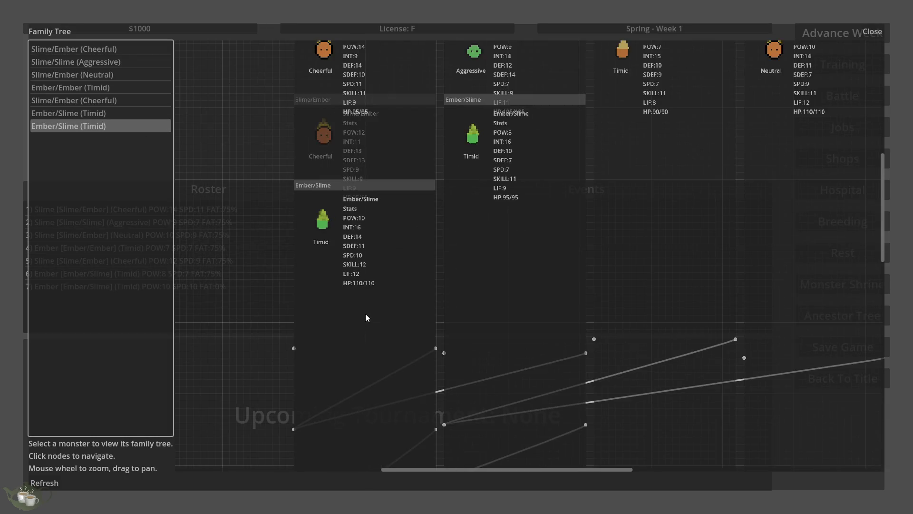
pyautogui.scroll(-2, 364, 316)
pyautogui.scroll(2, 508, 142)
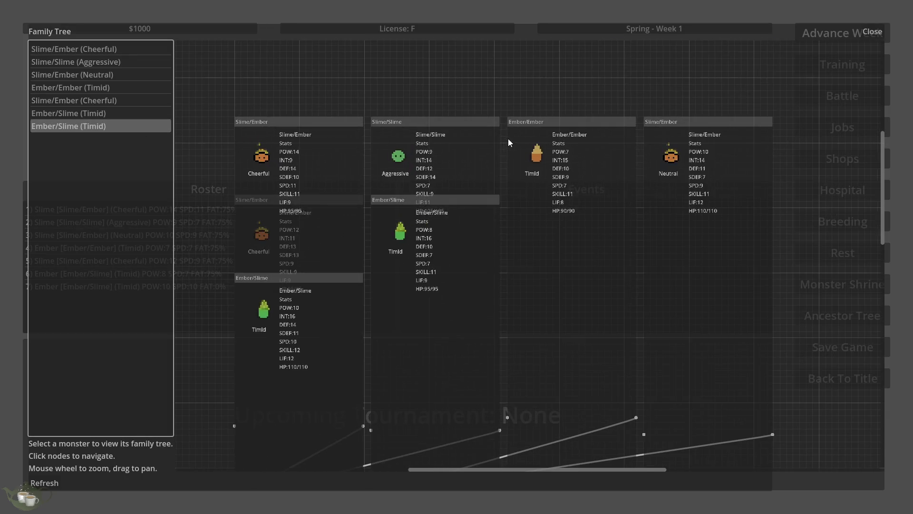
pyautogui.scroll(2, 649, 135)
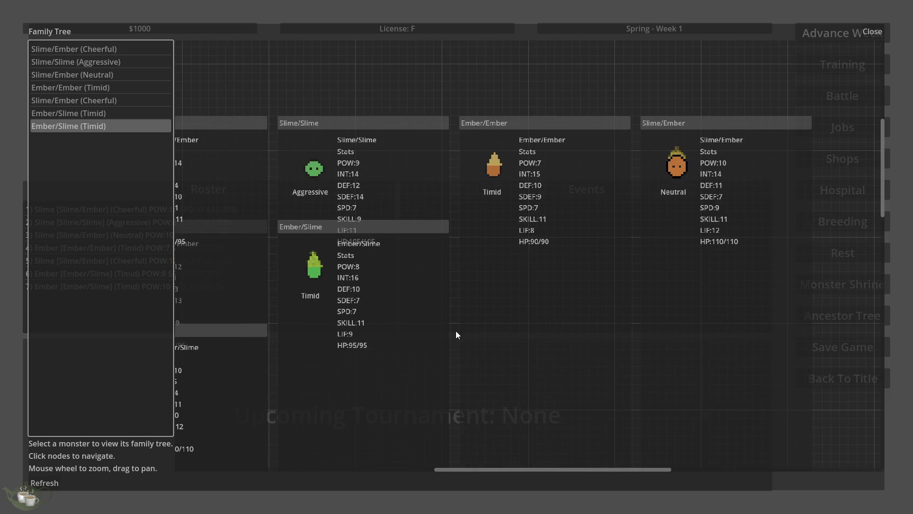
pyautogui.click(874, 33)
pyautogui.click(800, 379)
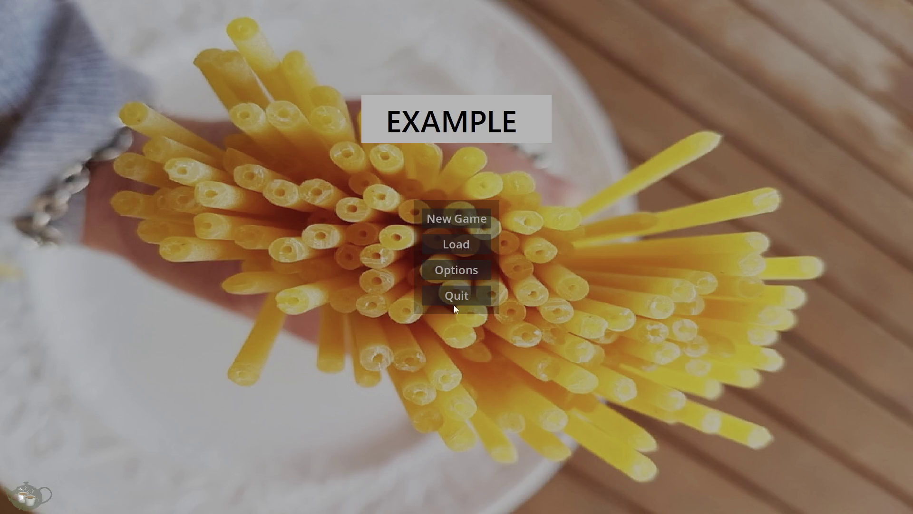
pyautogui.click(454, 302)
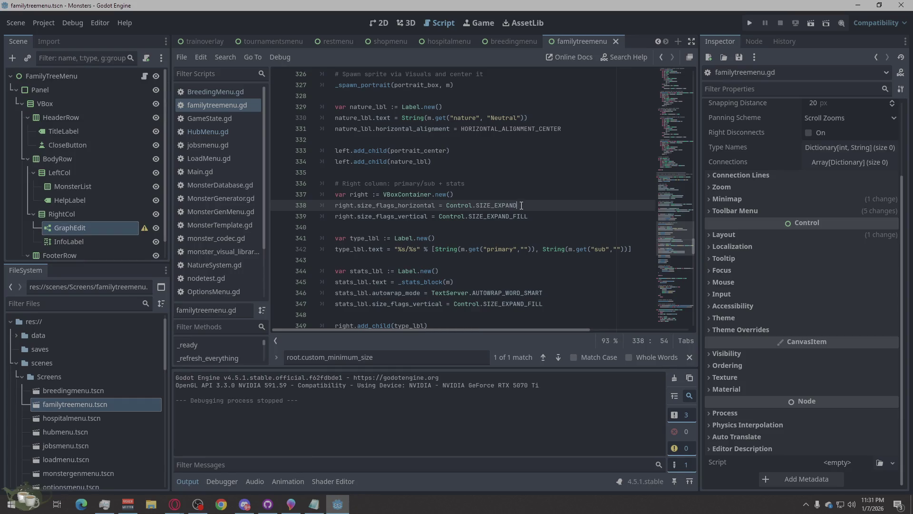
# Restore line 338 to SIZE_EXPAND_FILL by retyping _FILL.
pyautogui.write('_F')
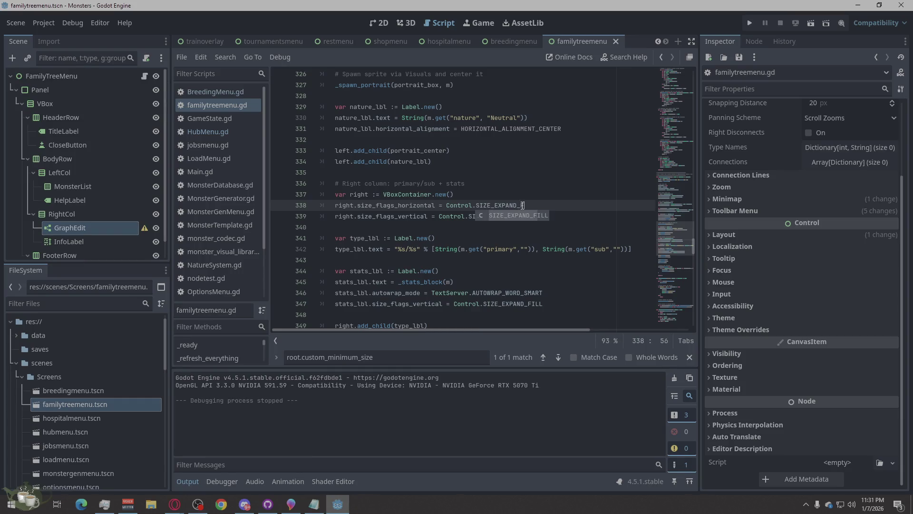
pyautogui.write('ILL')
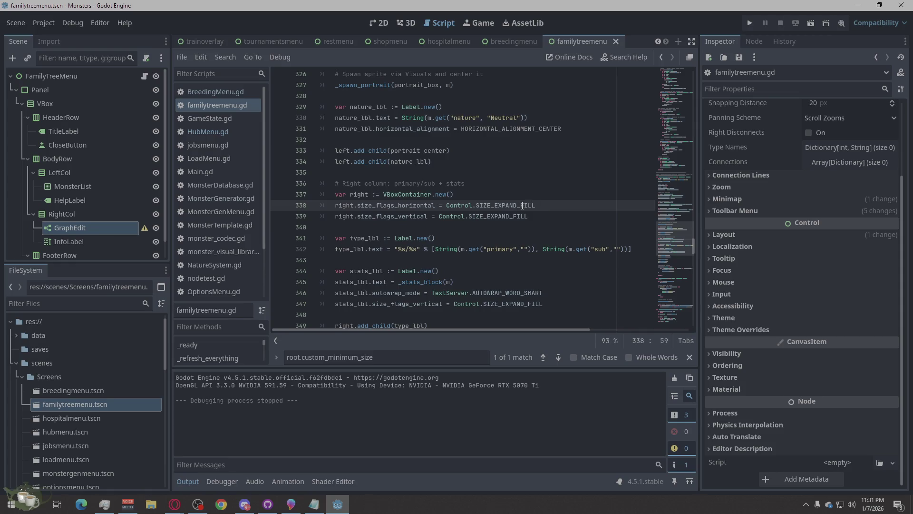
pyautogui.click(518, 229)
pyautogui.click(543, 204)
# Read up through the portrait and _center_spawned_child code in familytreemenu.gd.
pyautogui.scroll(1, 473, 213)
pyautogui.scroll(2, 472, 214)
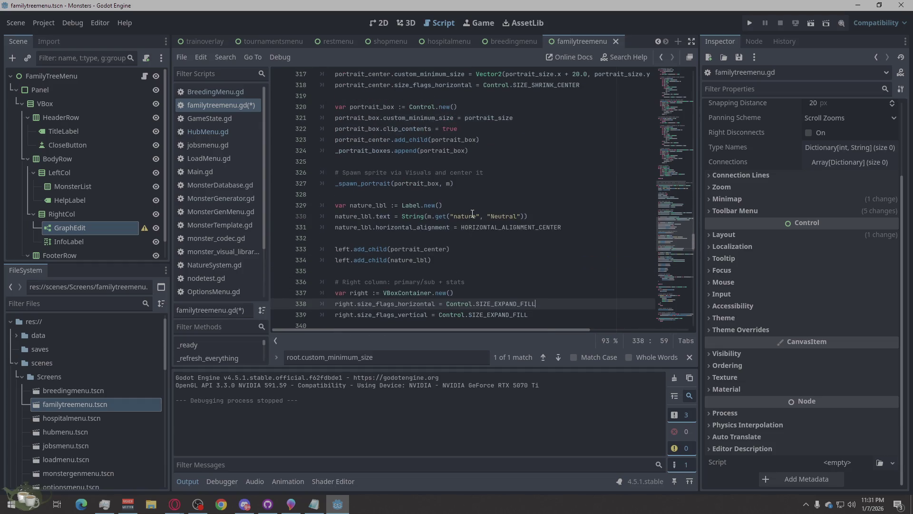
pyautogui.click(513, 161)
pyautogui.scroll(2, 563, 148)
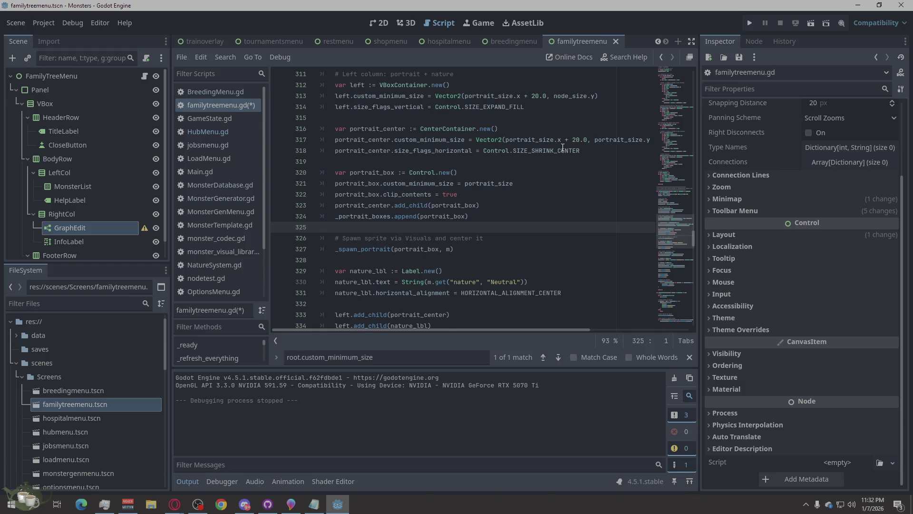
pyautogui.scroll(1, 563, 148)
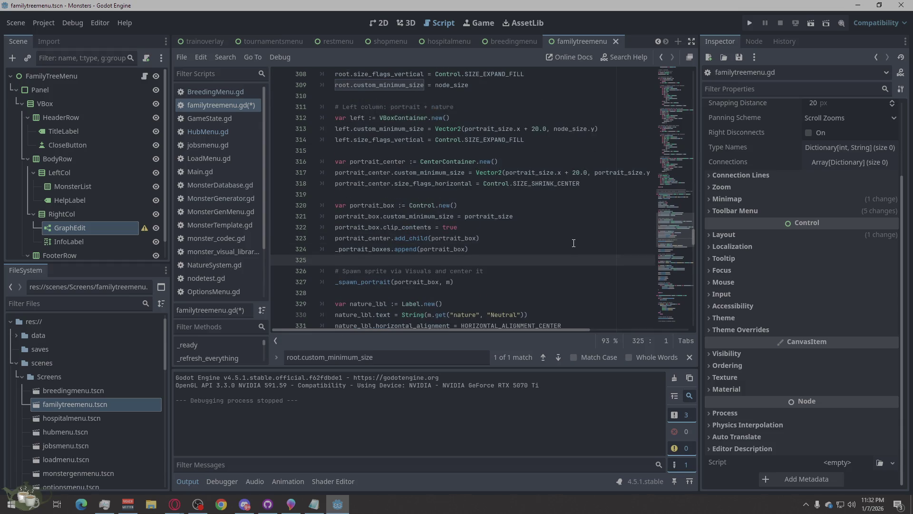
pyautogui.scroll(5, 579, 239)
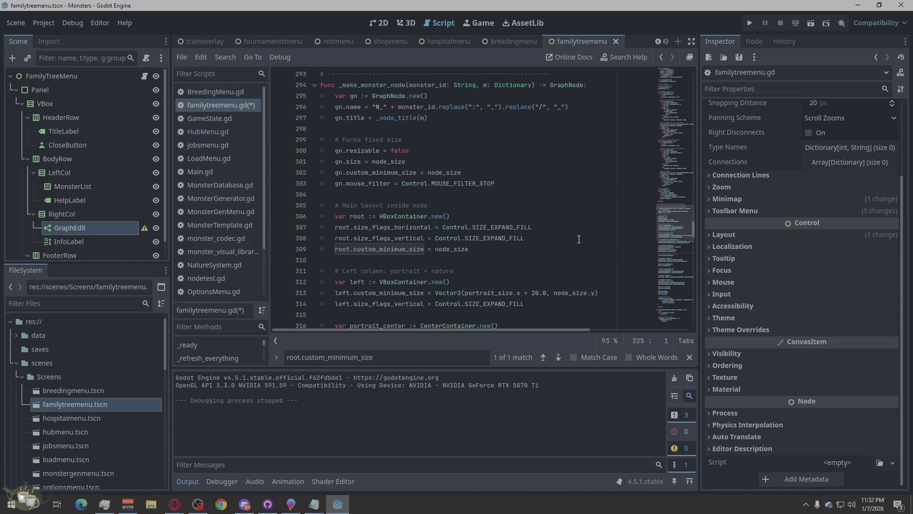
pyautogui.scroll(4, 579, 239)
pyautogui.scroll(5, 578, 239)
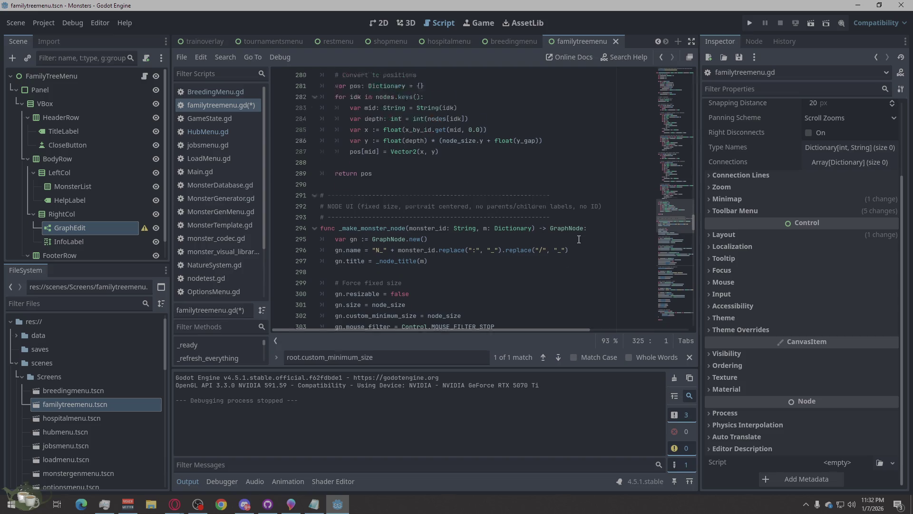
pyautogui.scroll(6, 578, 239)
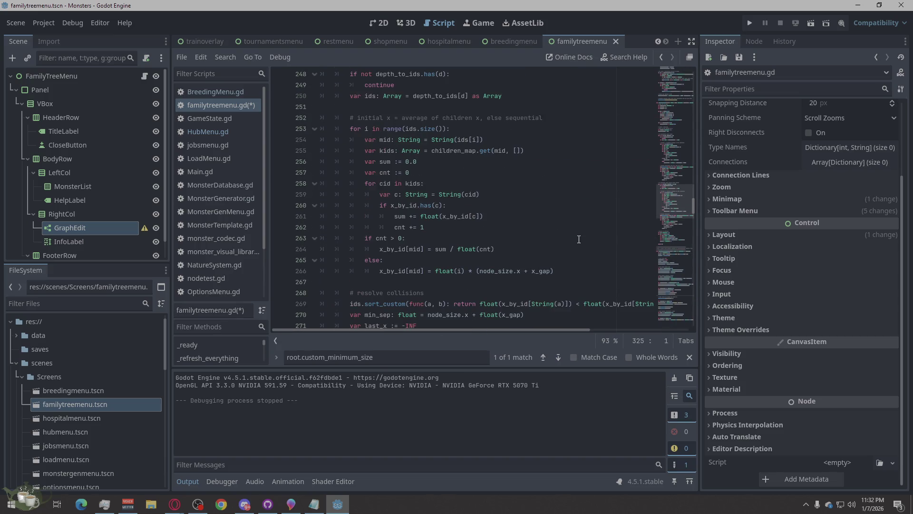
pyautogui.scroll(4, 579, 239)
pyautogui.scroll(6, 579, 239)
pyautogui.scroll(6, 579, 239)
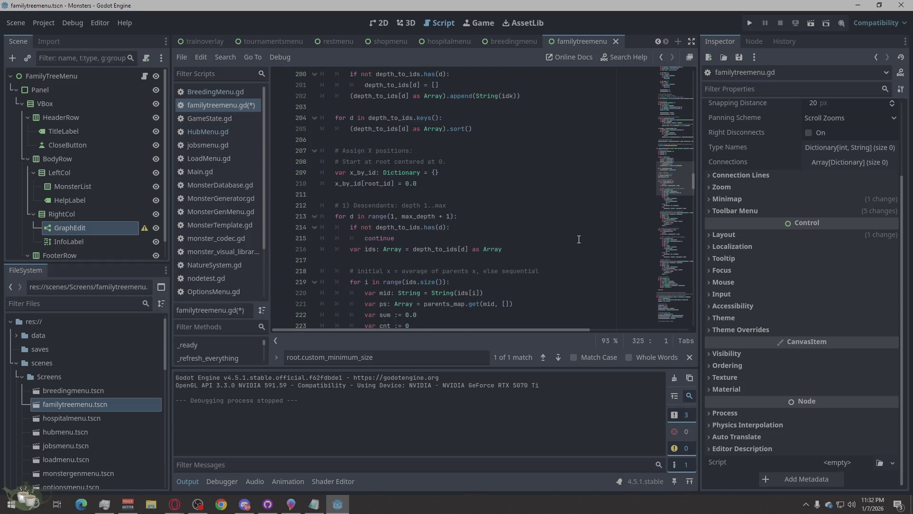
pyautogui.scroll(-20, 579, 239)
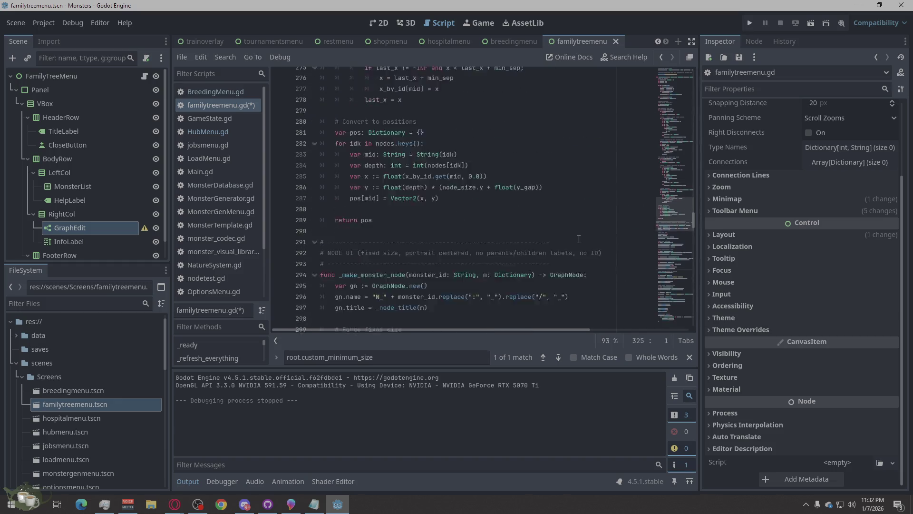
pyautogui.scroll(-20, 579, 240)
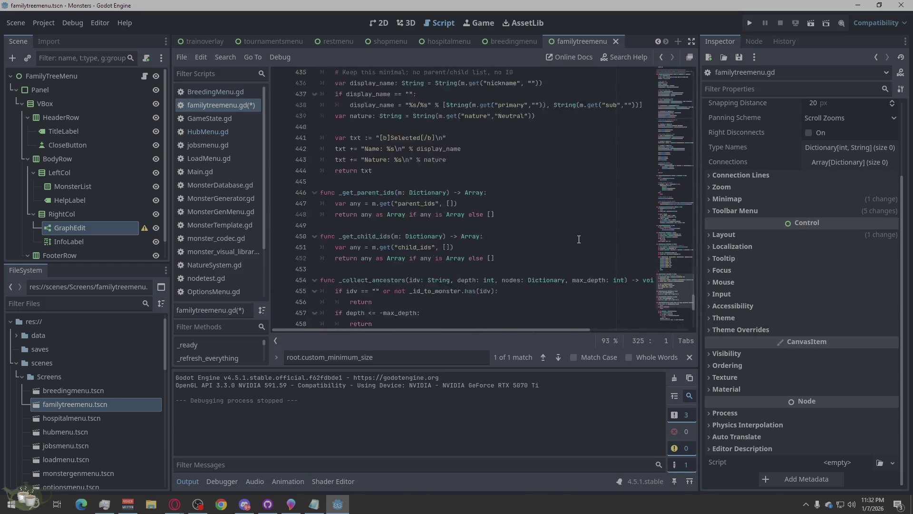
pyautogui.scroll(15, 578, 239)
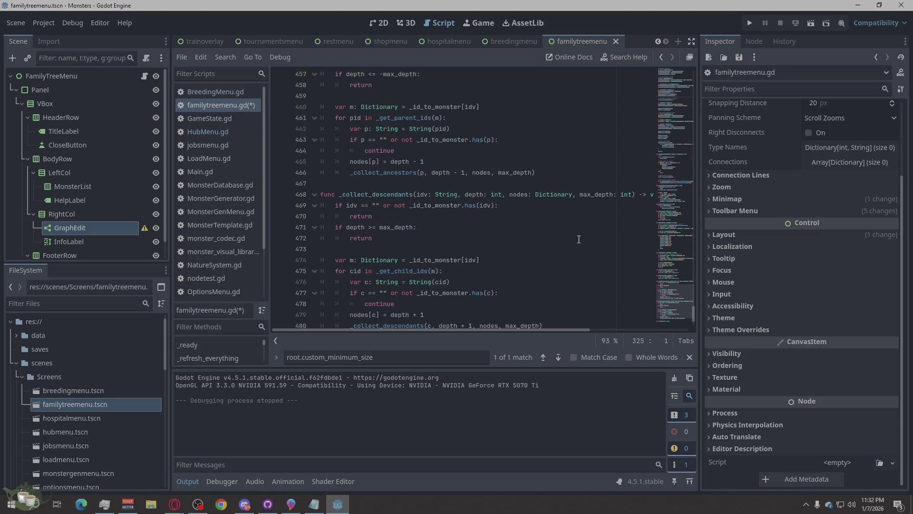
pyautogui.scroll(2, 579, 240)
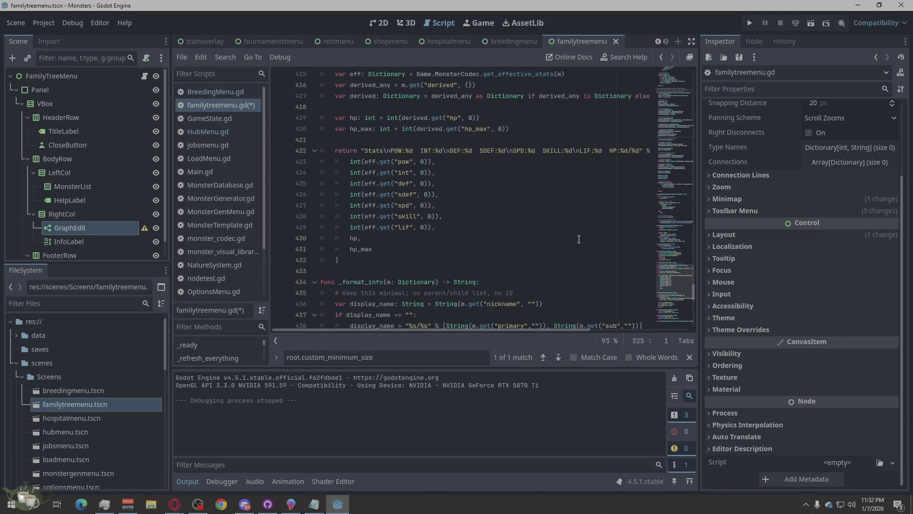
pyautogui.scroll(15, 579, 239)
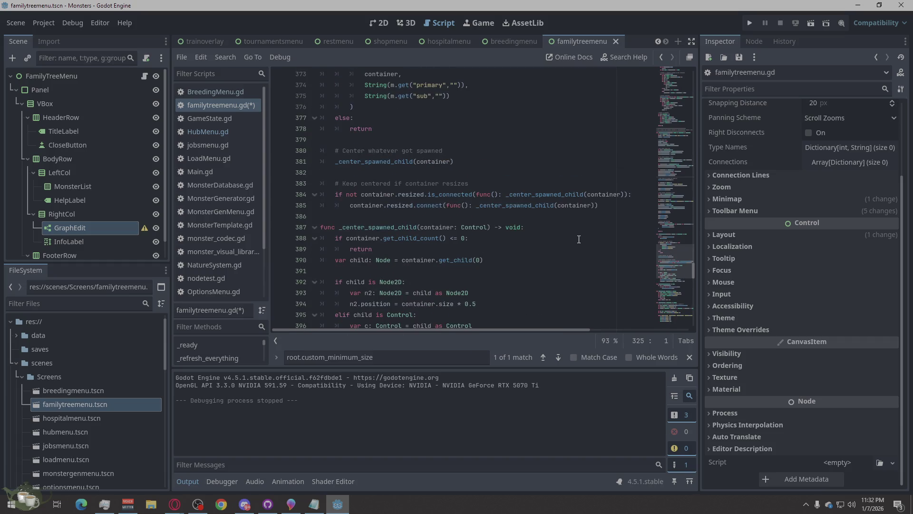
pyautogui.scroll(12, 579, 239)
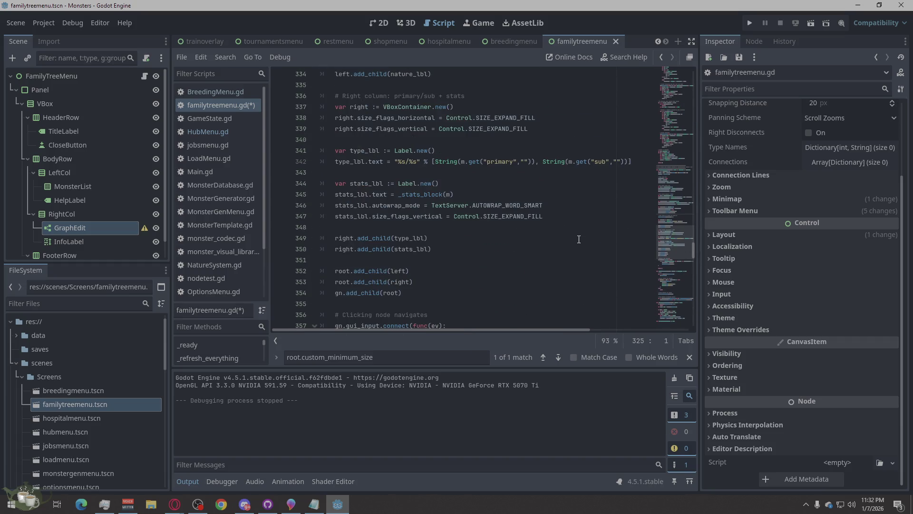
pyautogui.scroll(7, 578, 239)
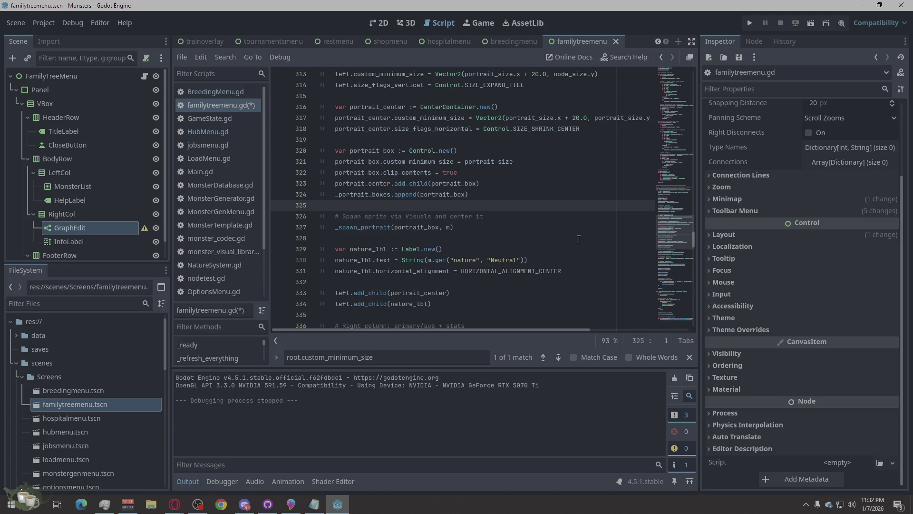
pyautogui.scroll(3, 579, 240)
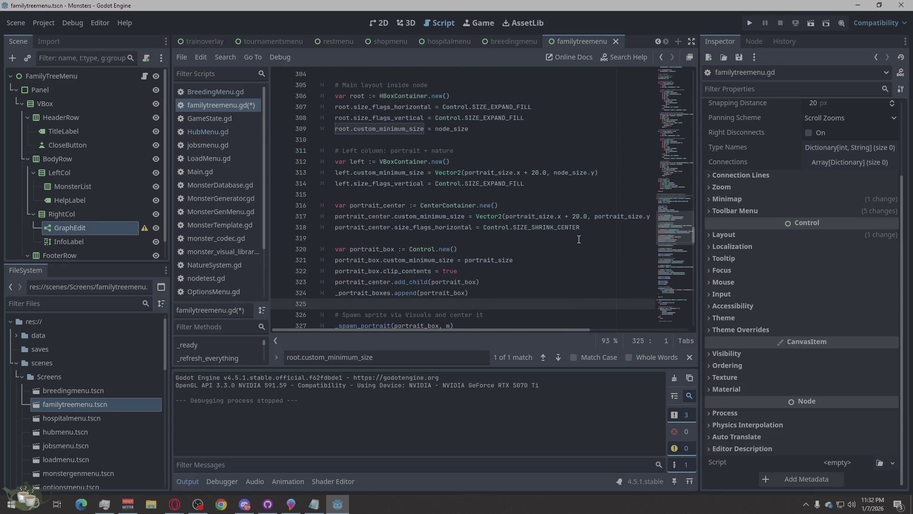
# Scroll the FileSystem dock to the Sprites folder and open slime.tscn.
pyautogui.scroll(-7, 579, 239)
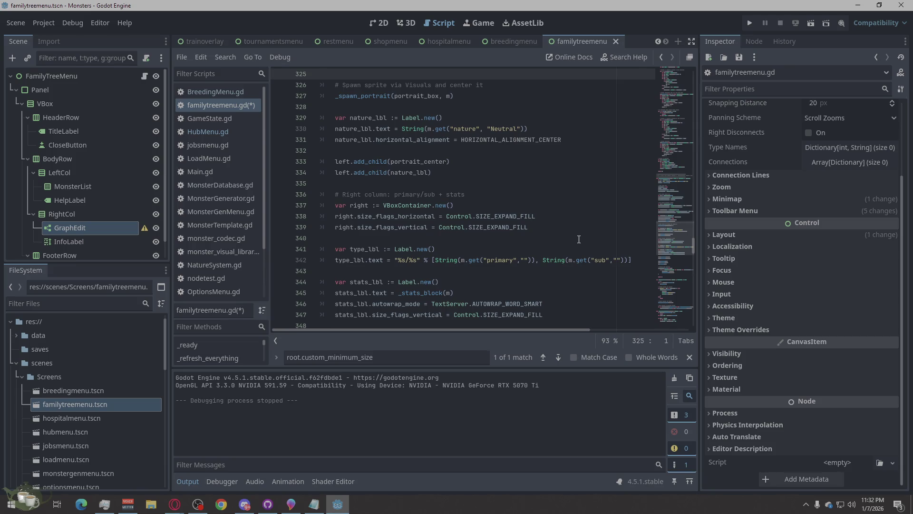
pyautogui.scroll(-2, 579, 239)
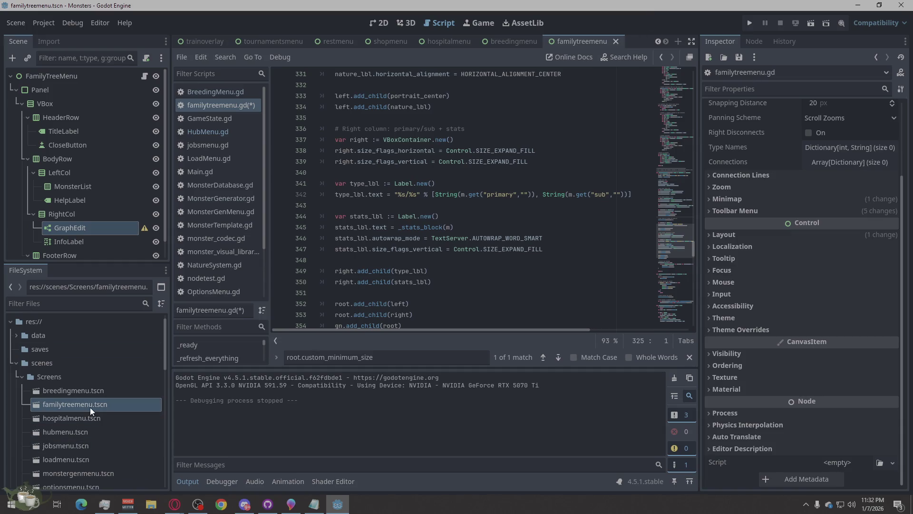
pyautogui.scroll(-10, 49, 363)
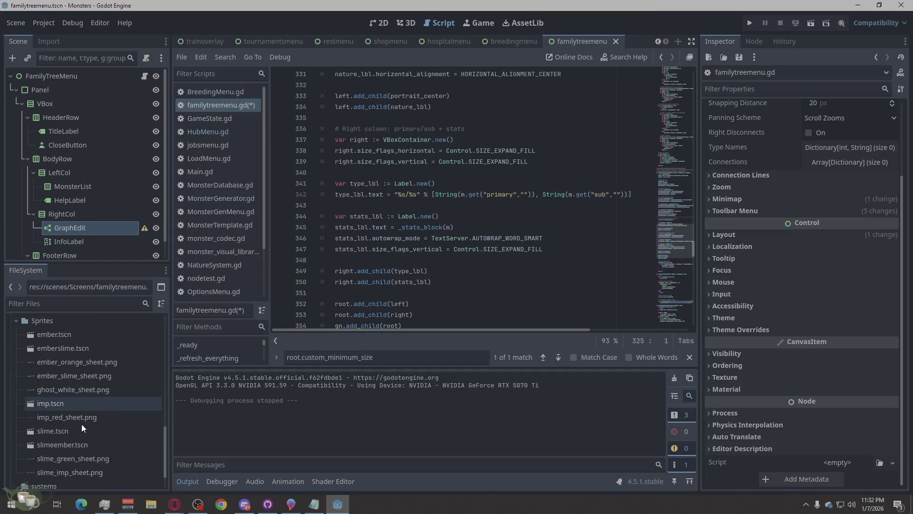
pyautogui.doubleClick(80, 432)
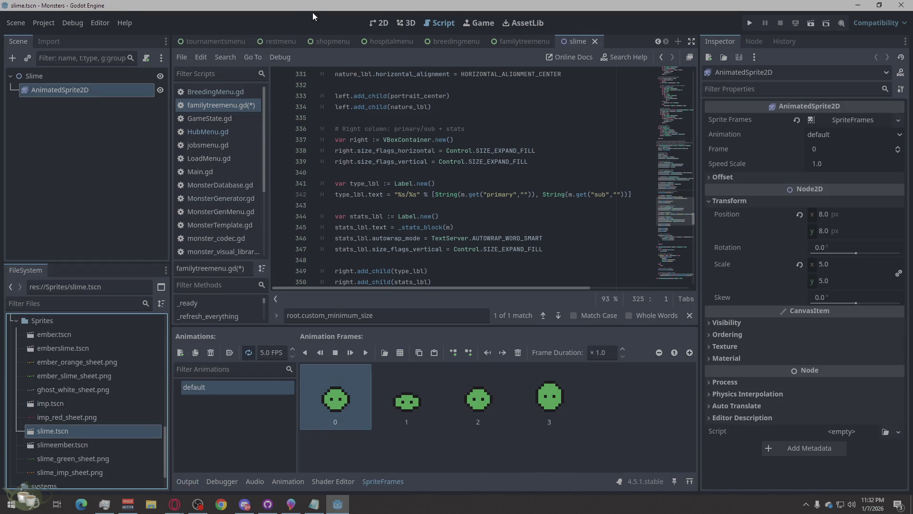
# Move the slime's AnimatedSprite2D to (0, 0) in the 2D view, save slime.tscn, and run.
pyautogui.click(379, 23)
pyautogui.scroll(-4, 540, 263)
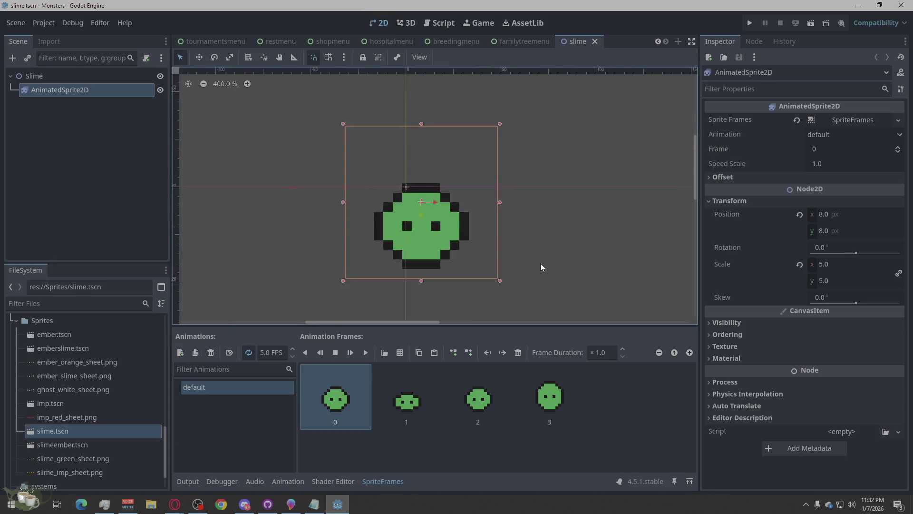
pyautogui.hotkey('alt', 'w')
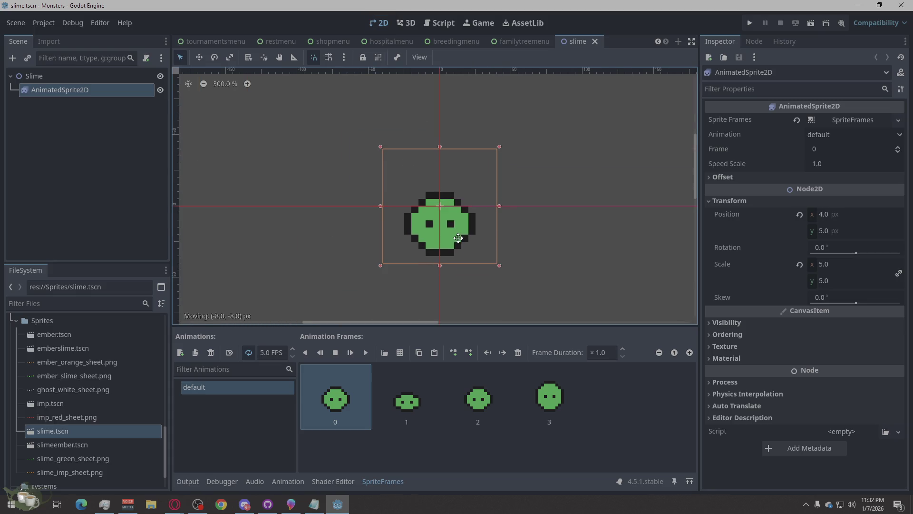
pyautogui.click(555, 258)
pyautogui.hotkey('ctrl', 's')
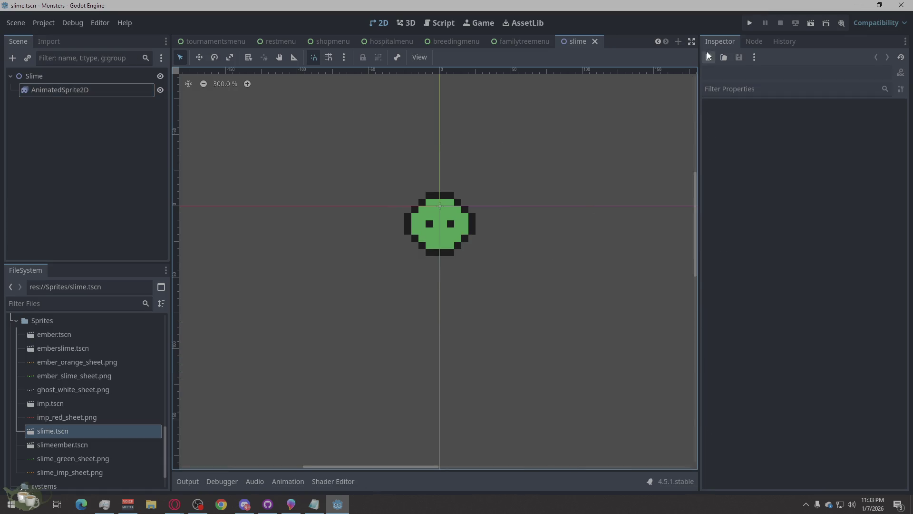
pyautogui.click(752, 24)
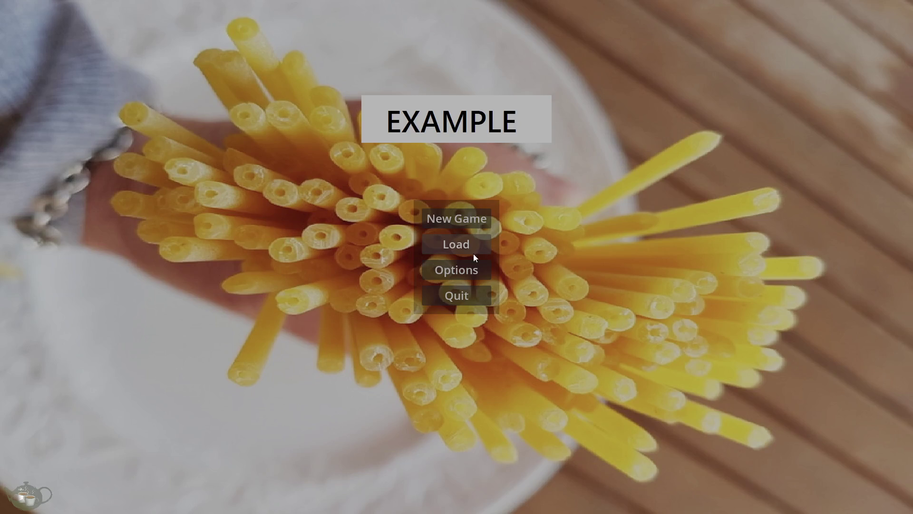
# Load Save Slot 02 and zoom through the Slime/Ember (Cheerful) family tree.
pyautogui.click(465, 249)
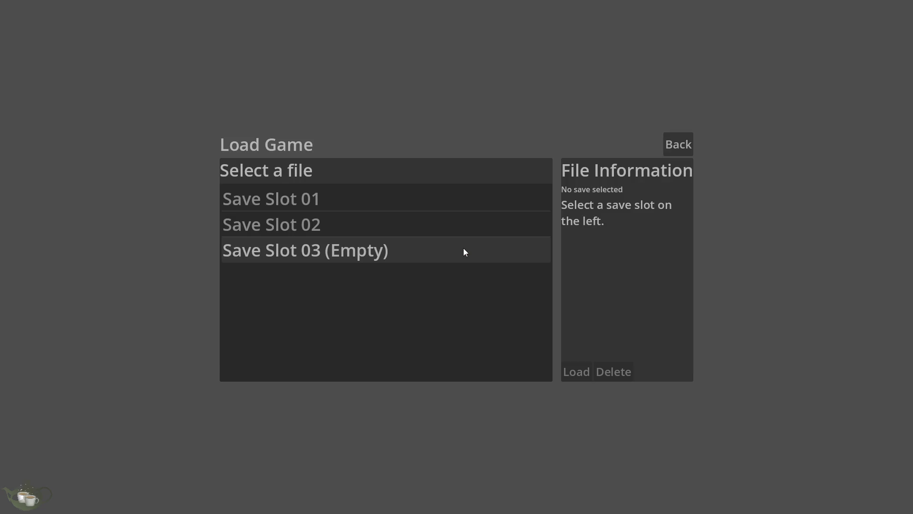
pyautogui.click(414, 227)
pyautogui.click(569, 371)
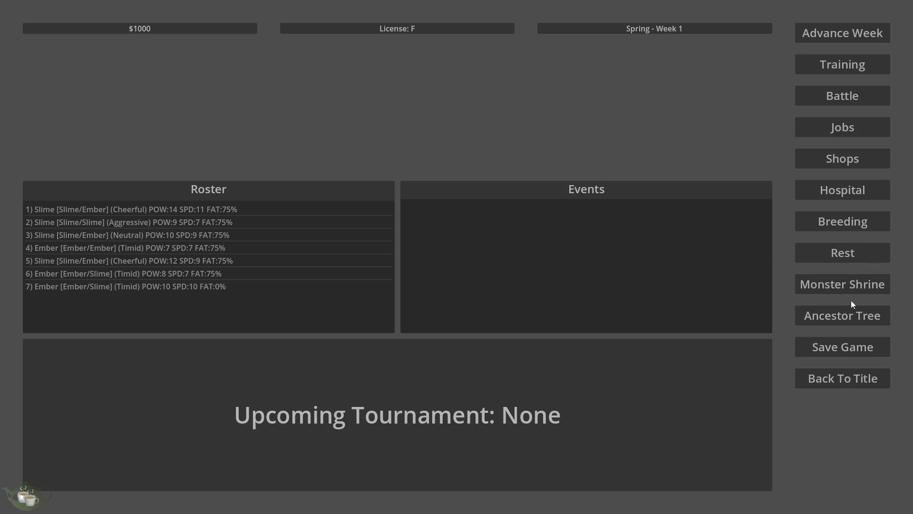
pyautogui.click(841, 315)
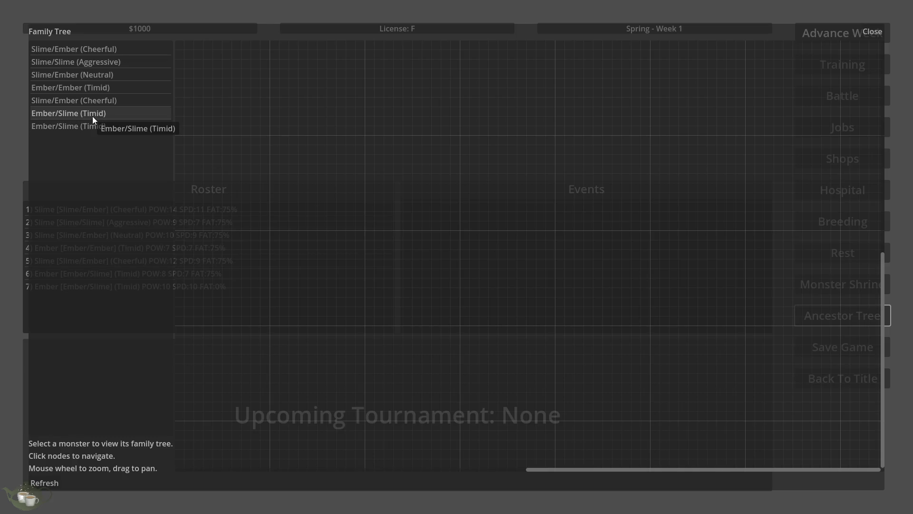
pyautogui.click(95, 104)
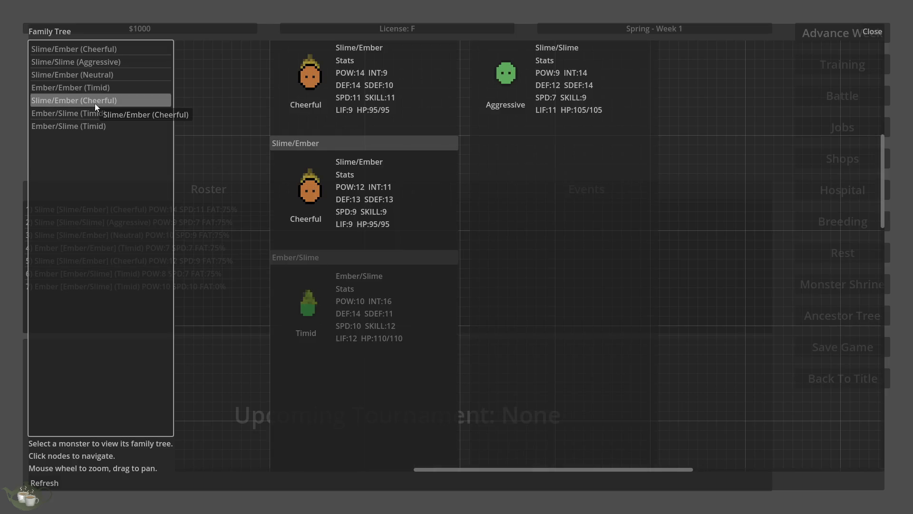
pyautogui.scroll(-2, 578, 143)
pyautogui.scroll(2, 523, 55)
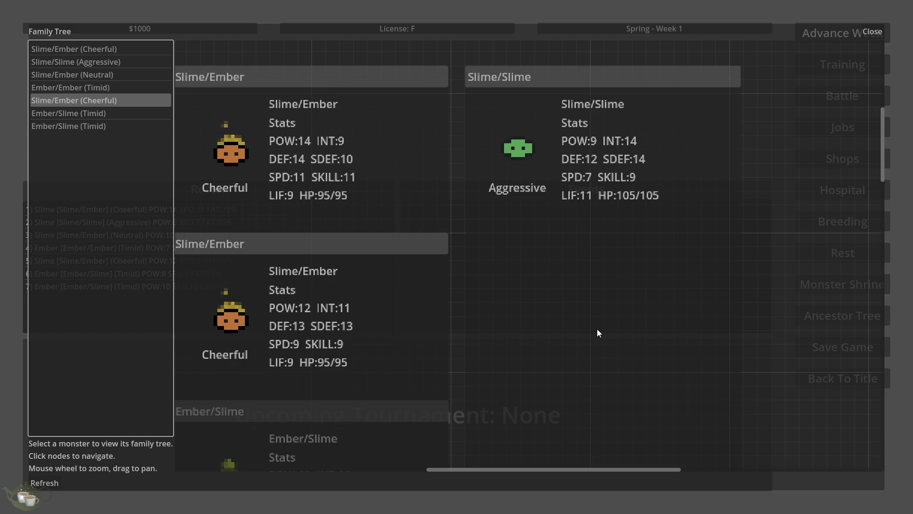
# Close the family tree, return to the title screen and quit the game.
pyautogui.click(871, 33)
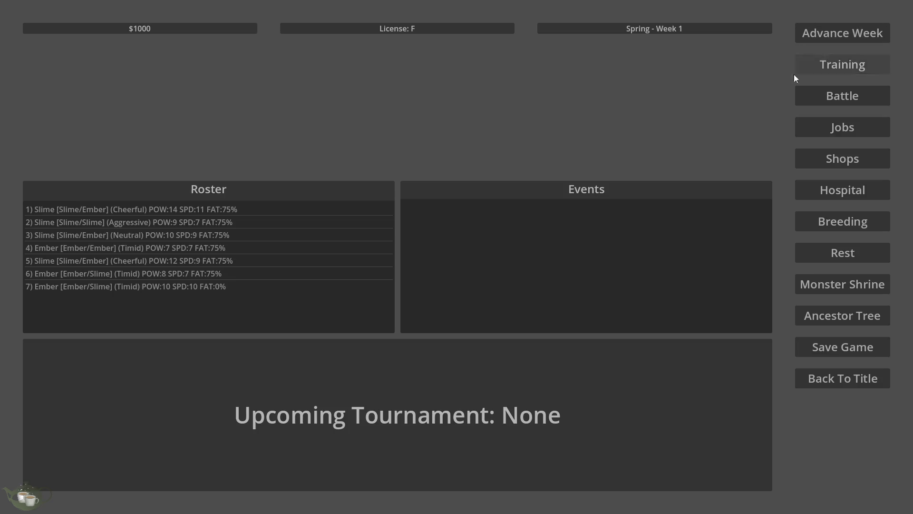
pyautogui.click(851, 378)
pyautogui.click(430, 294)
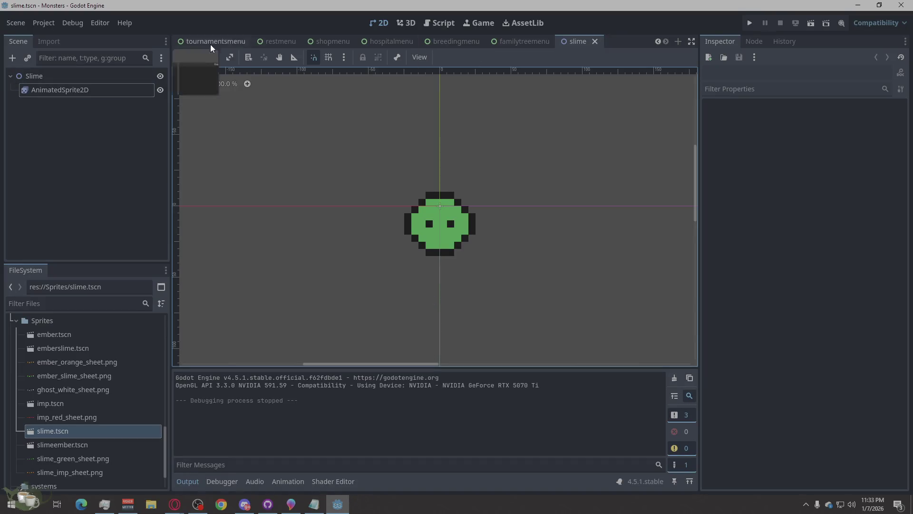
# Drag the slimeember, emberslime and ember sprites to the origin, saving each scene.
pyautogui.doubleClick(75, 442)
pyautogui.moveTo(364, 201); pyautogui.dragTo(337, 175)
pyautogui.hotkey('ctrl', 's')
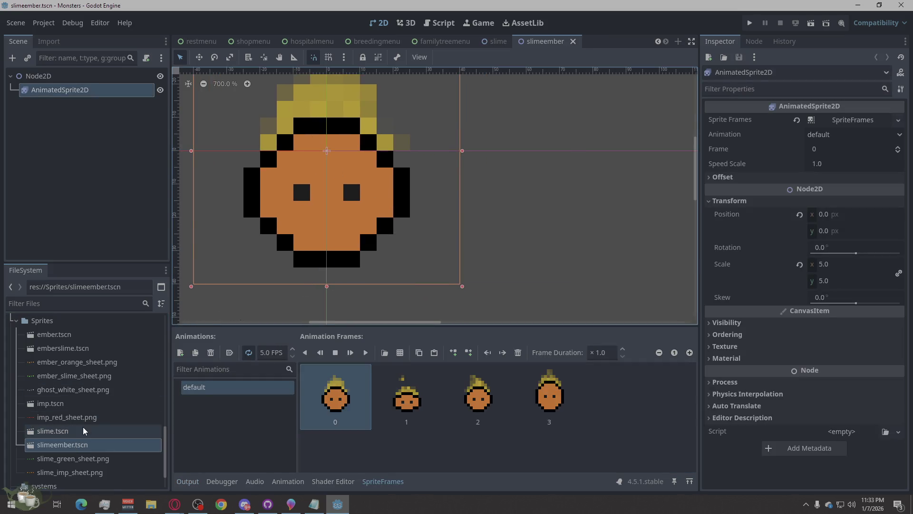
pyautogui.doubleClick(83, 350)
pyautogui.moveTo(389, 306)
pyautogui.mouseDown()
pyautogui.moveTo(367, 271)
pyautogui.moveTo(304, 218)
pyautogui.mouseUp()
pyautogui.hotkey('ctrl', 's')
pyautogui.click(50, 335)
pyautogui.doubleClick(56, 335)
pyautogui.hotkey('ctrl', 's')
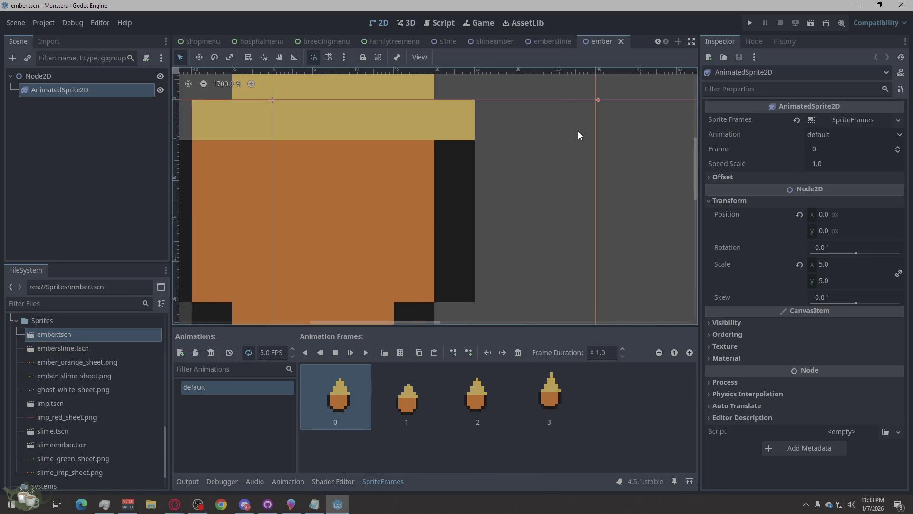
# Close the slime, ember, emberslime and slimeember scene tabs and run the project.
pyautogui.click(459, 41)
pyautogui.click(465, 41)
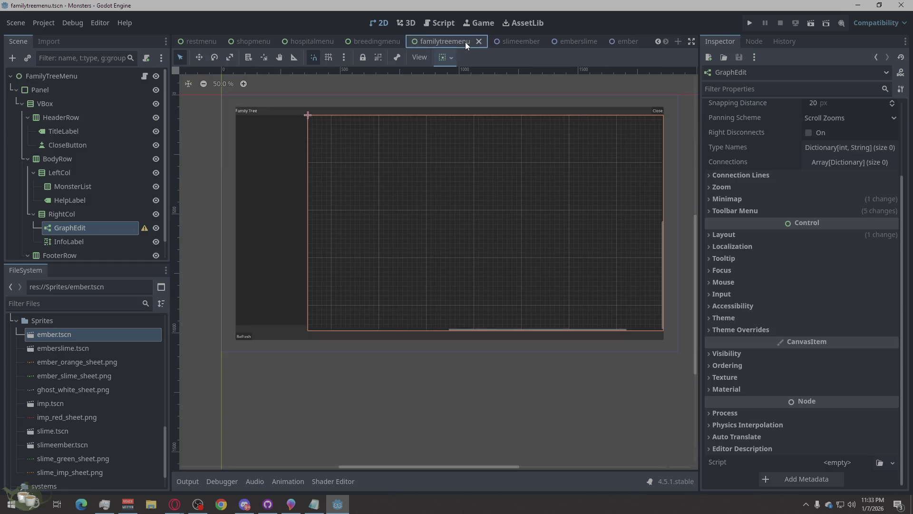
pyautogui.click(629, 41)
pyautogui.click(636, 42)
pyautogui.click(603, 41)
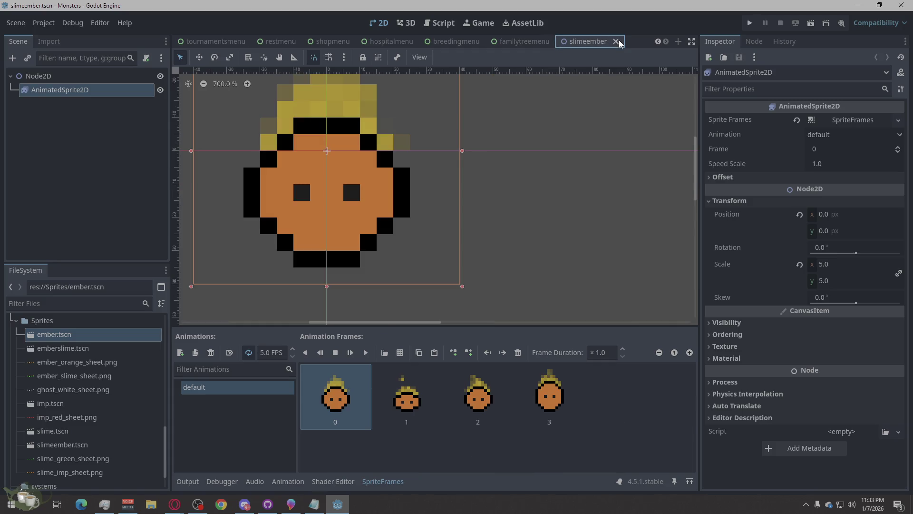
pyautogui.click(616, 41)
pyautogui.click(751, 27)
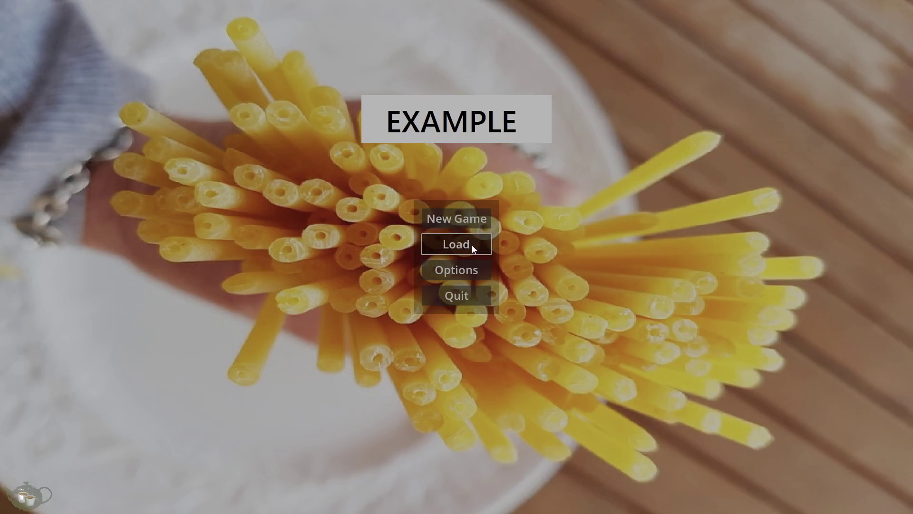
# From Save Slot 02, zoom over the Ember/Slime (Timid) tree's recentered portraits, then close it.
pyautogui.click(471, 243)
pyautogui.click(389, 219)
pyautogui.click(574, 369)
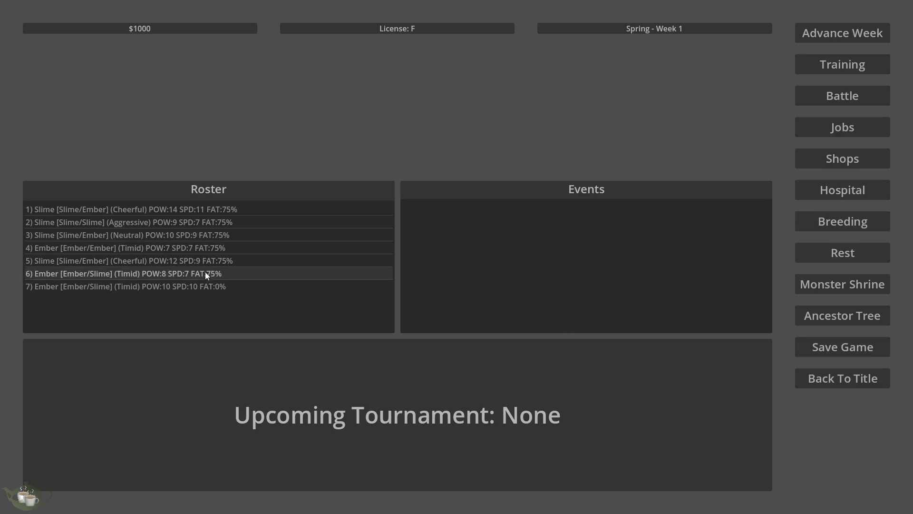
pyautogui.click(832, 315)
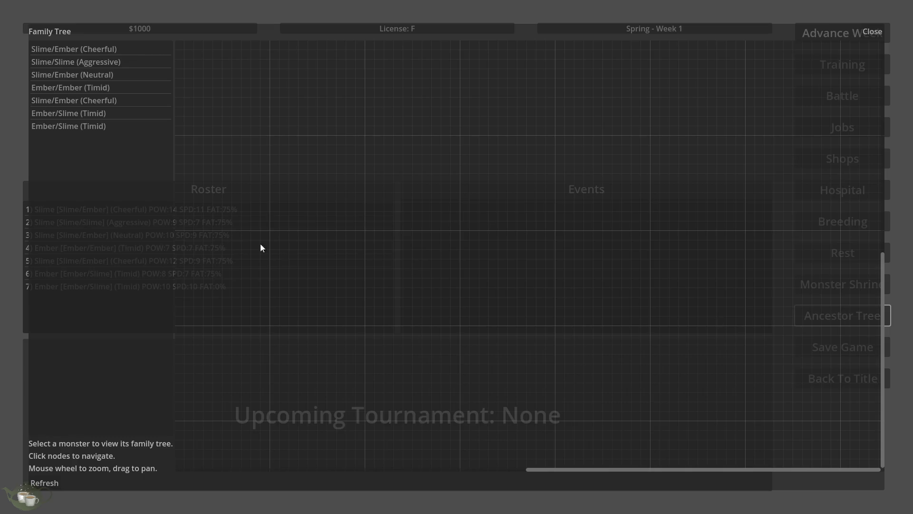
pyautogui.click(60, 122)
pyautogui.scroll(-2, 389, 363)
pyautogui.scroll(-1, 389, 363)
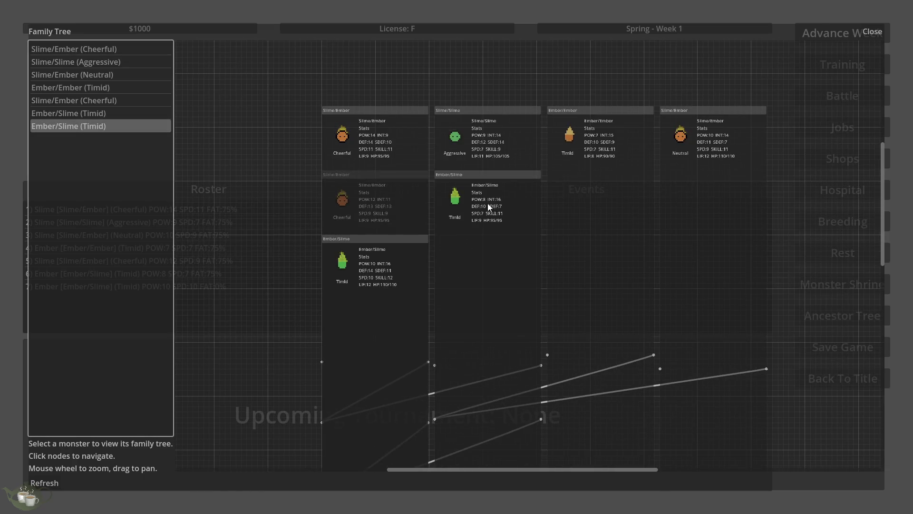
pyautogui.scroll(2, 611, 139)
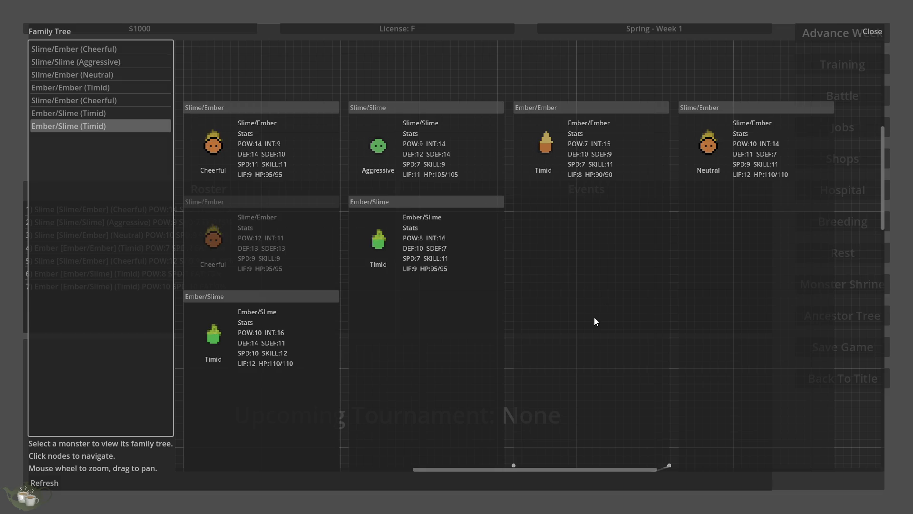
pyautogui.click(871, 31)
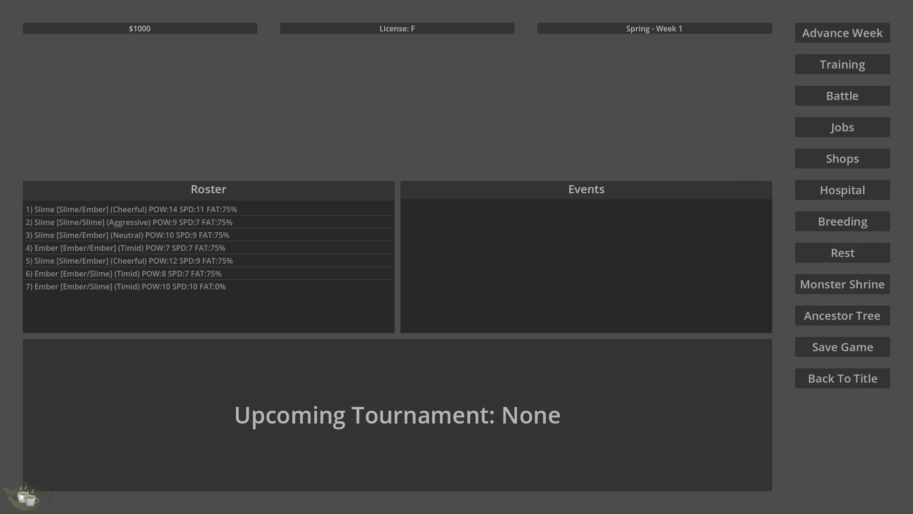
# Quit the game via the title screen and reopen familytreemenu.gd in the script editor.
pyautogui.click(842, 383)
pyautogui.click(425, 291)
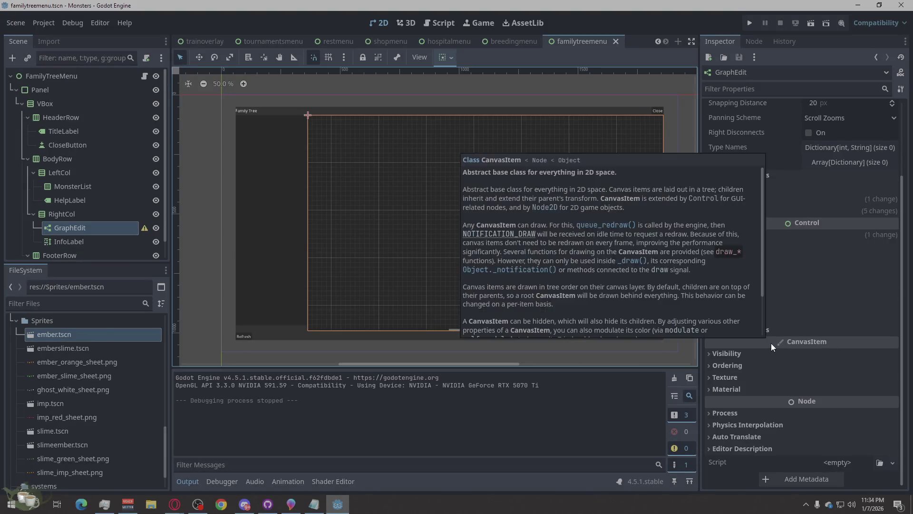
pyautogui.scroll(3, 771, 343)
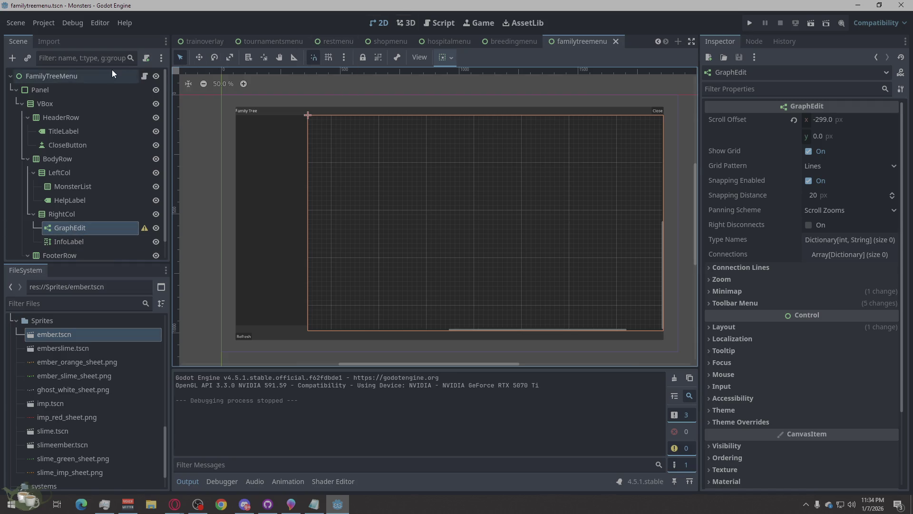
pyautogui.click(144, 76)
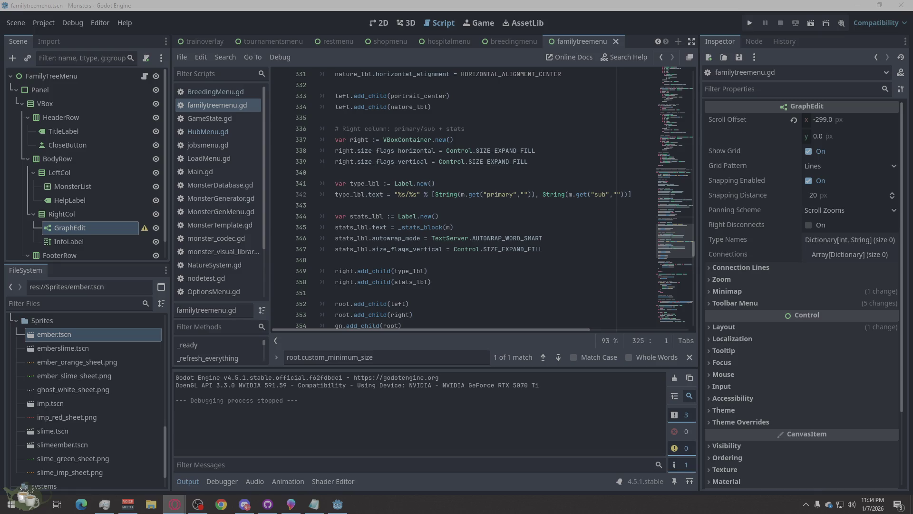
pyautogui.click(257, 196)
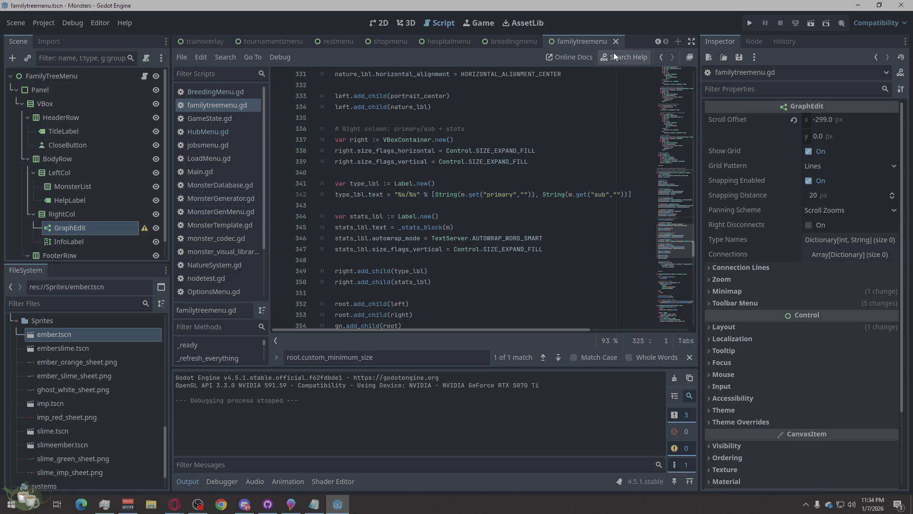
pyautogui.scroll(-20, 450, 124)
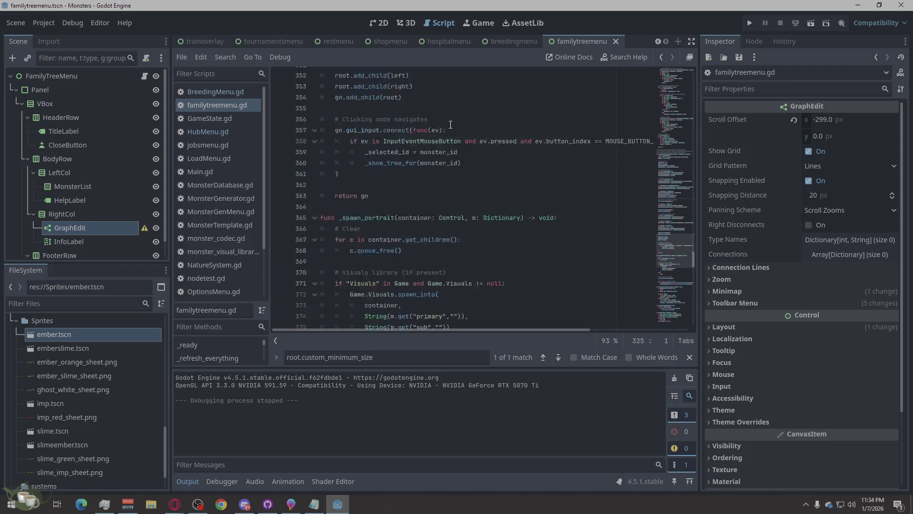
pyautogui.scroll(-5, 429, 139)
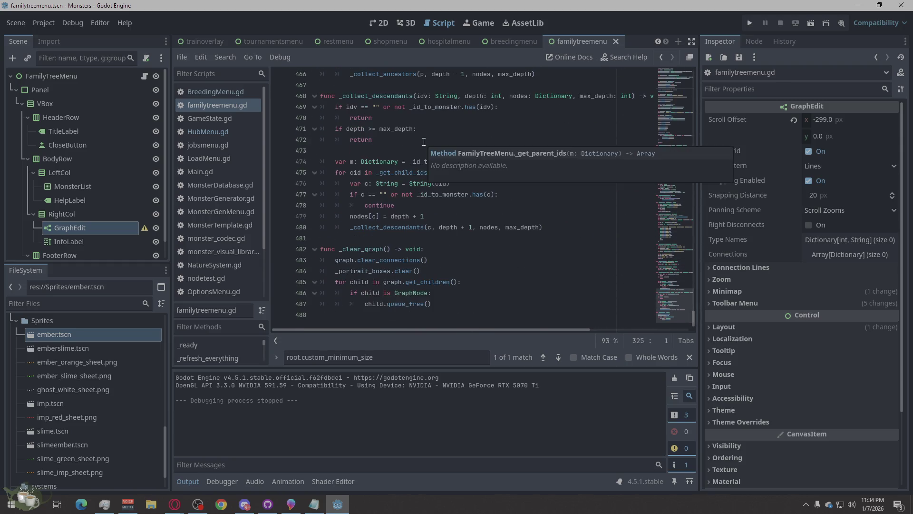
pyautogui.scroll(9, 425, 140)
pyautogui.scroll(9, 423, 141)
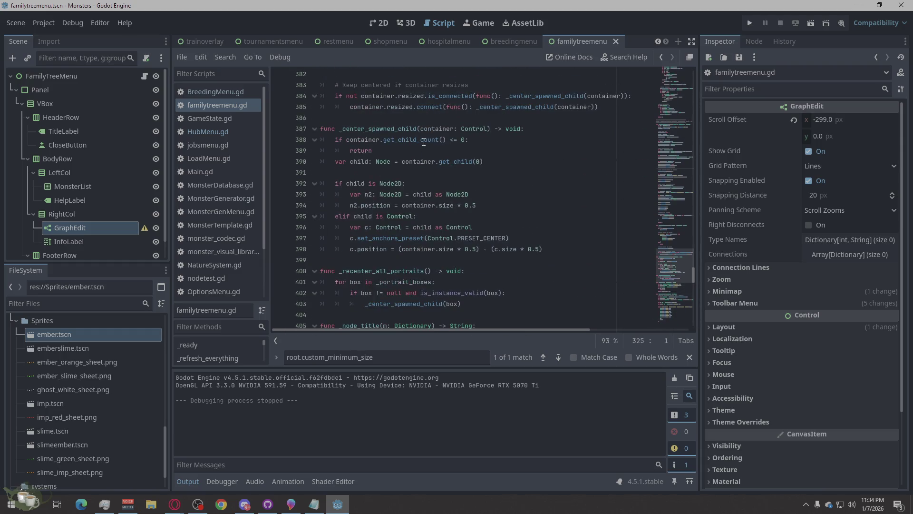
pyautogui.scroll(5, 424, 142)
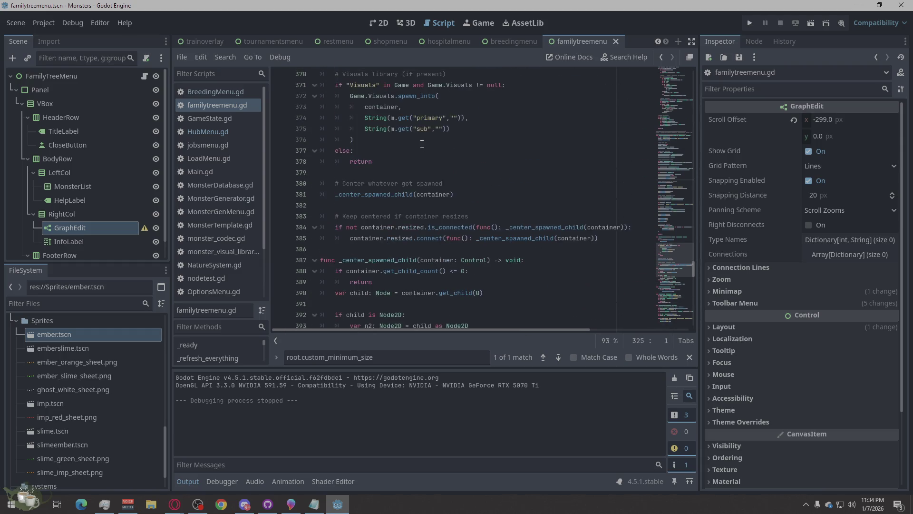
pyautogui.scroll(1, 419, 148)
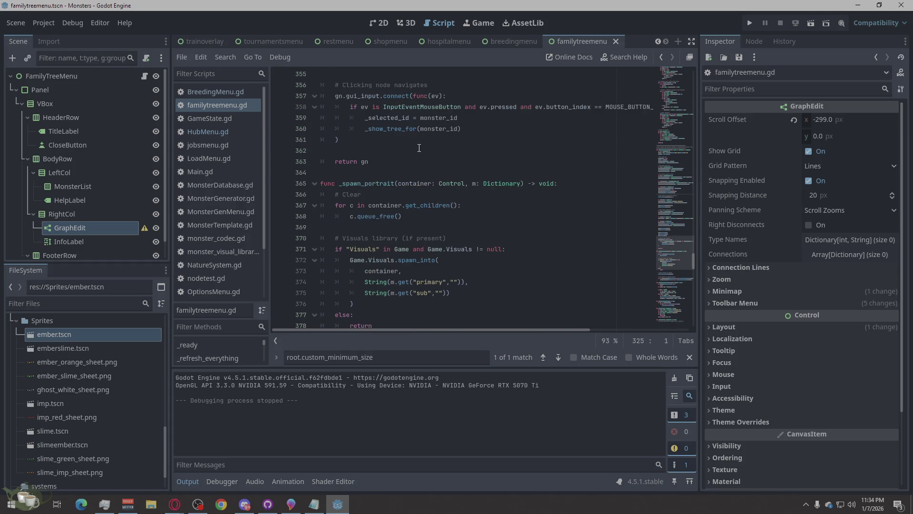
pyautogui.scroll(3, 418, 148)
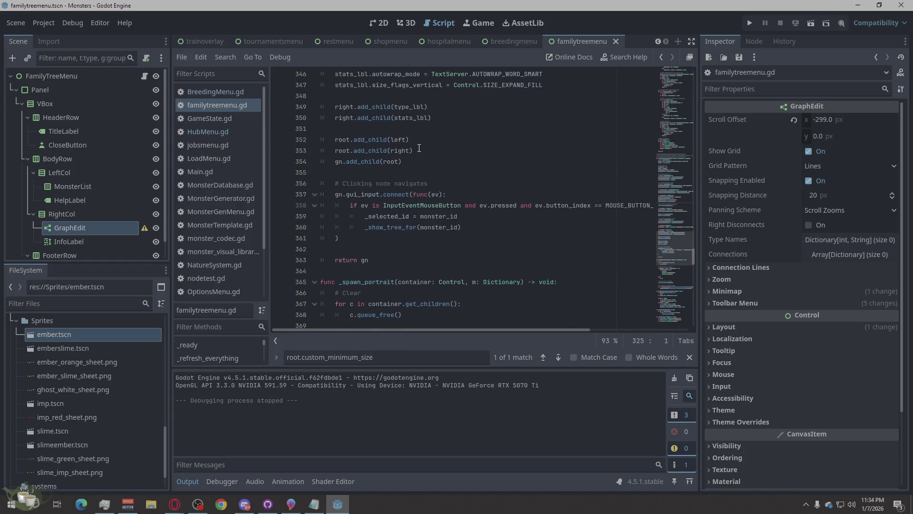
pyautogui.scroll(2, 419, 147)
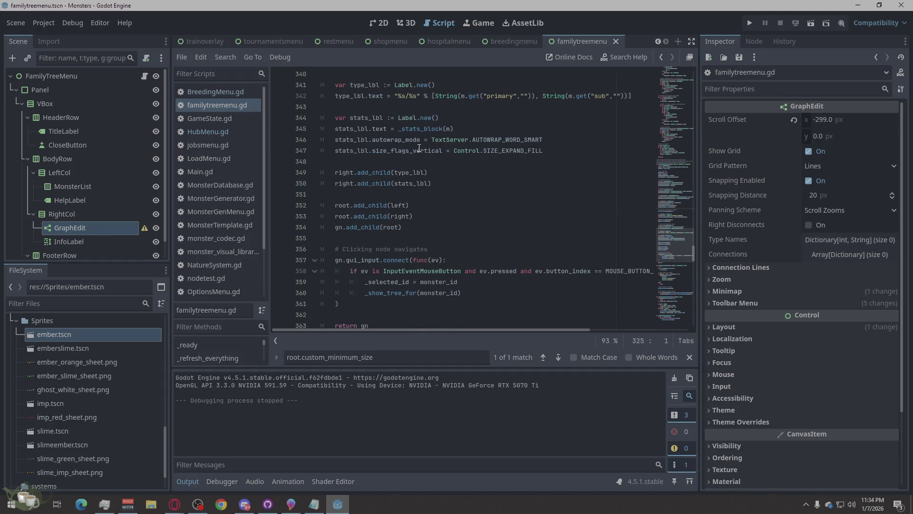
pyautogui.scroll(6, 419, 148)
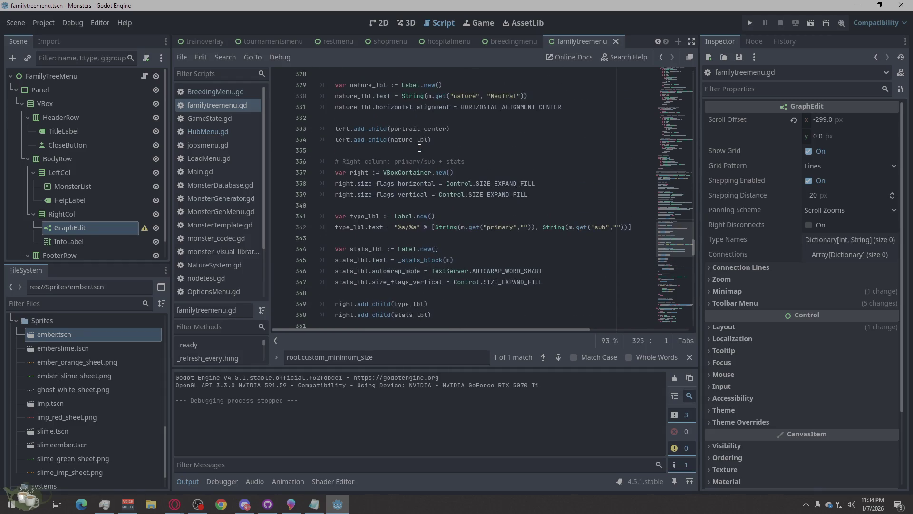
pyautogui.scroll(-2, 409, 154)
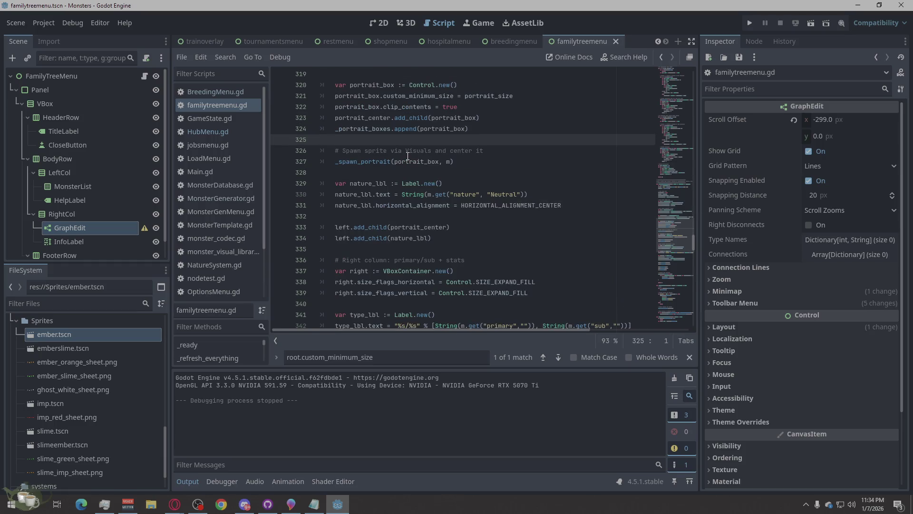
pyautogui.scroll(-1, 406, 156)
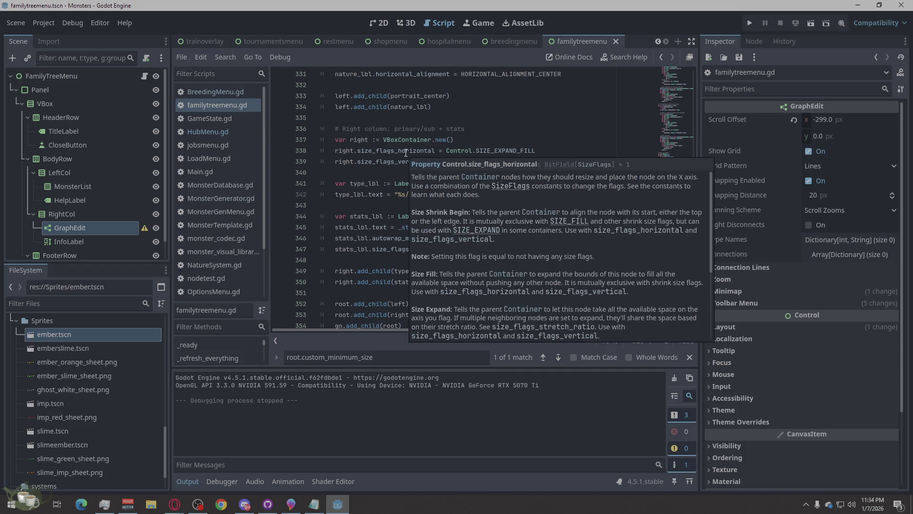
pyautogui.scroll(-4, 552, 202)
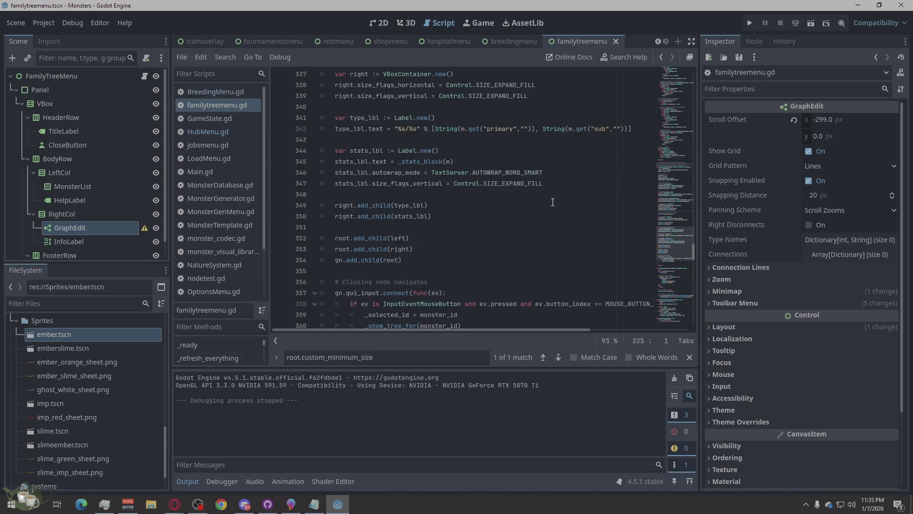
pyautogui.scroll(13, 553, 202)
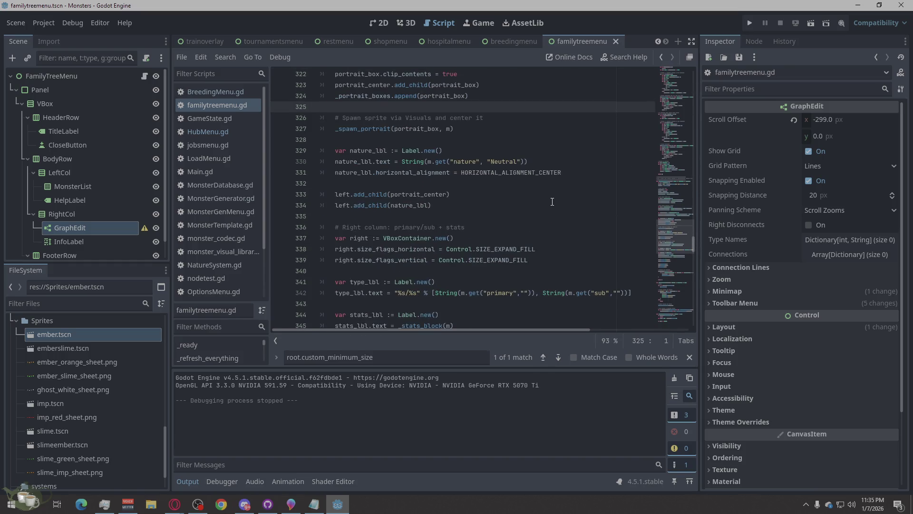
pyautogui.scroll(-1, 551, 201)
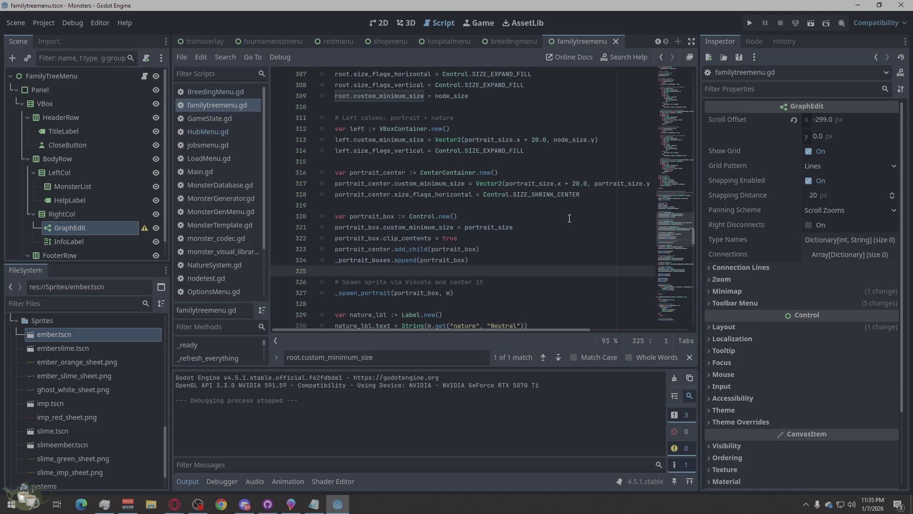
pyautogui.scroll(1, 569, 218)
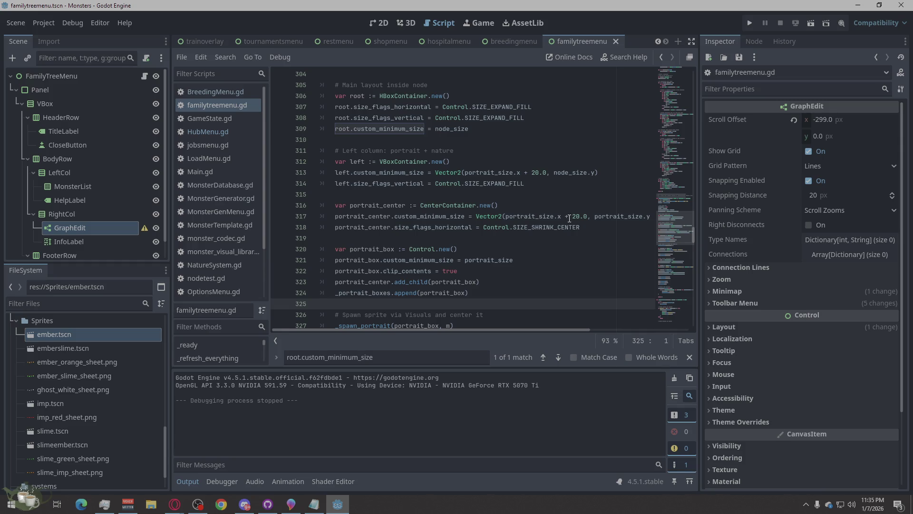
pyautogui.scroll(1, 569, 218)
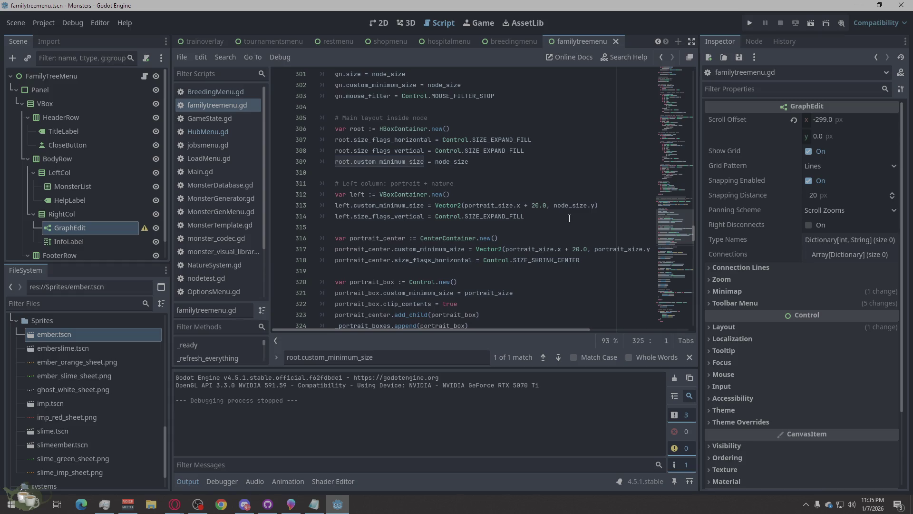
pyautogui.scroll(-6, 569, 218)
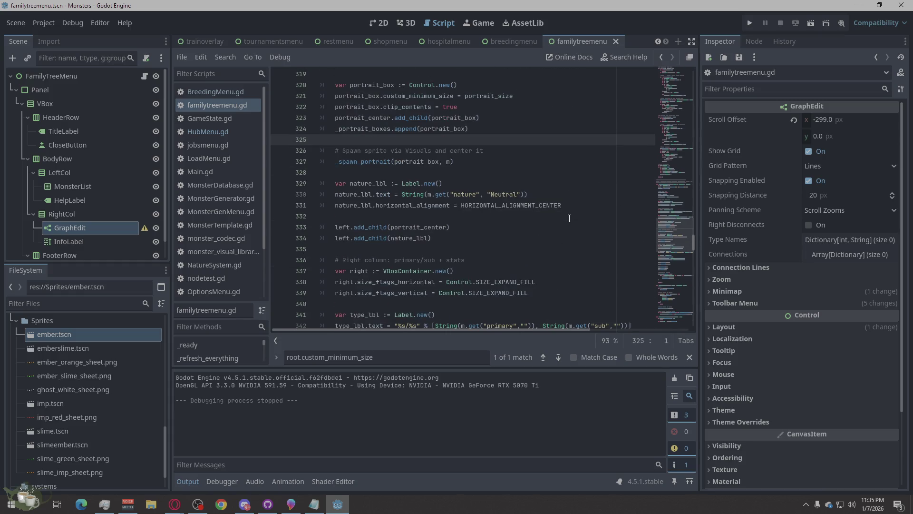
pyautogui.scroll(-2, 569, 218)
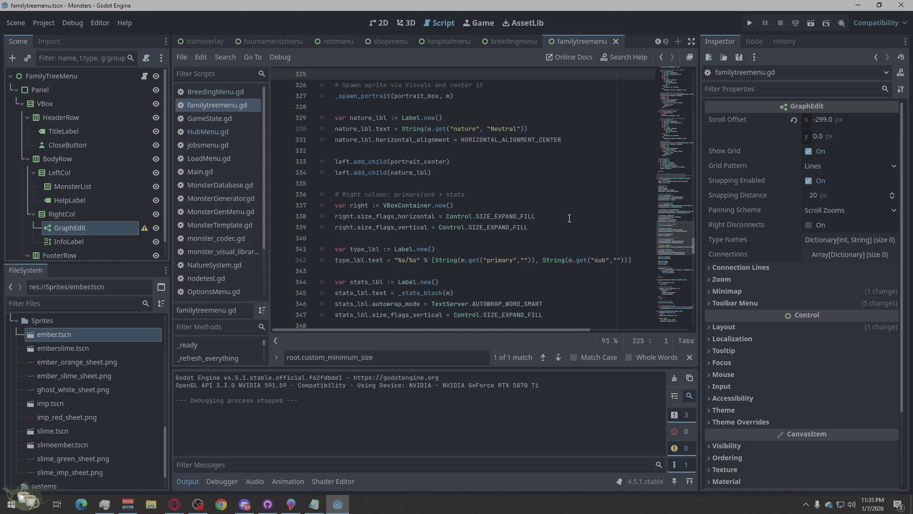
pyautogui.scroll(-1, 569, 219)
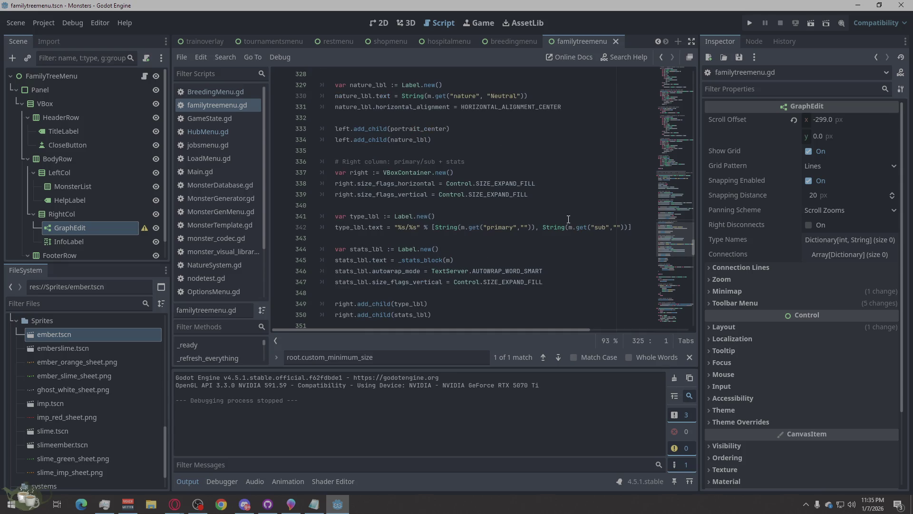
pyautogui.scroll(-1, 569, 218)
pyautogui.scroll(-4, 568, 219)
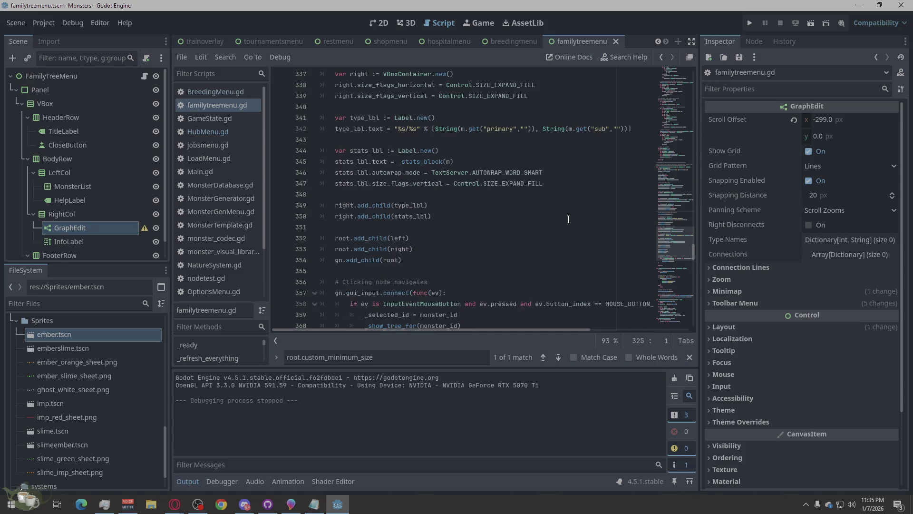
pyautogui.scroll(-2, 568, 219)
pyautogui.scroll(-3, 568, 219)
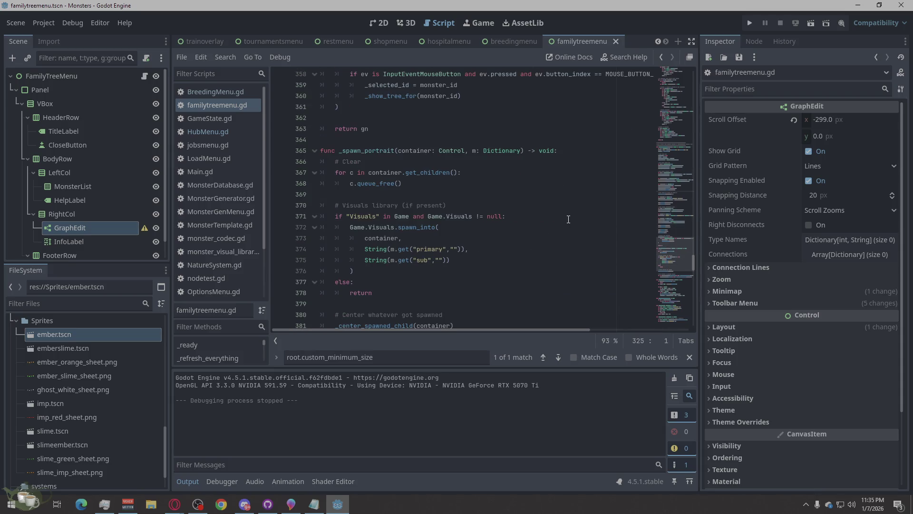
pyautogui.scroll(-2, 569, 220)
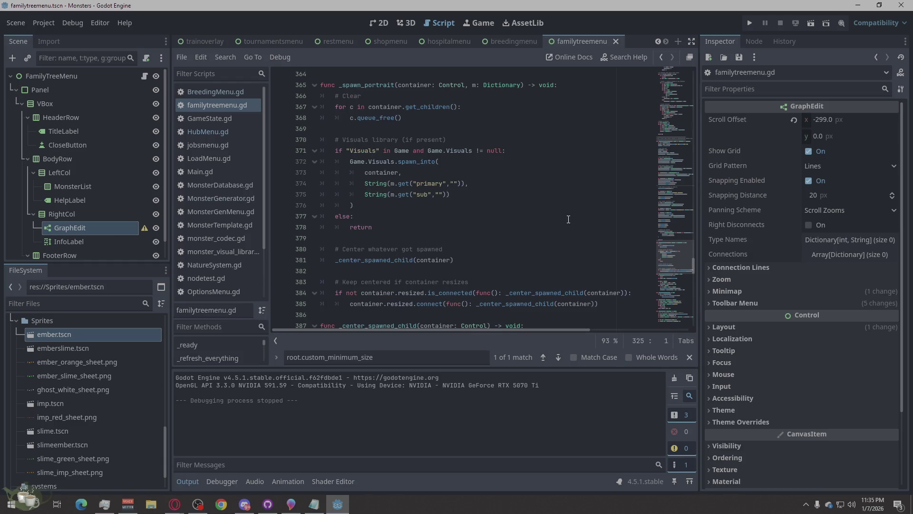
pyautogui.scroll(-3, 569, 220)
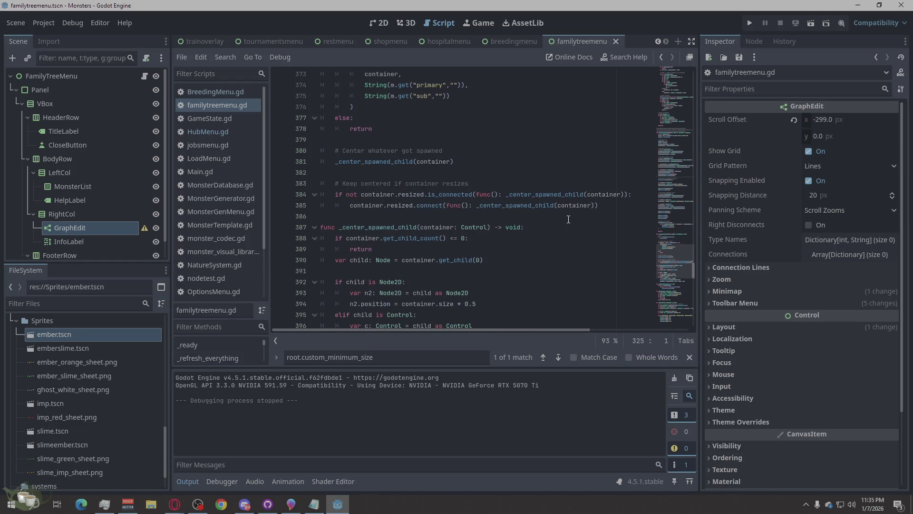
pyautogui.scroll(10, 568, 219)
pyautogui.scroll(1, 568, 220)
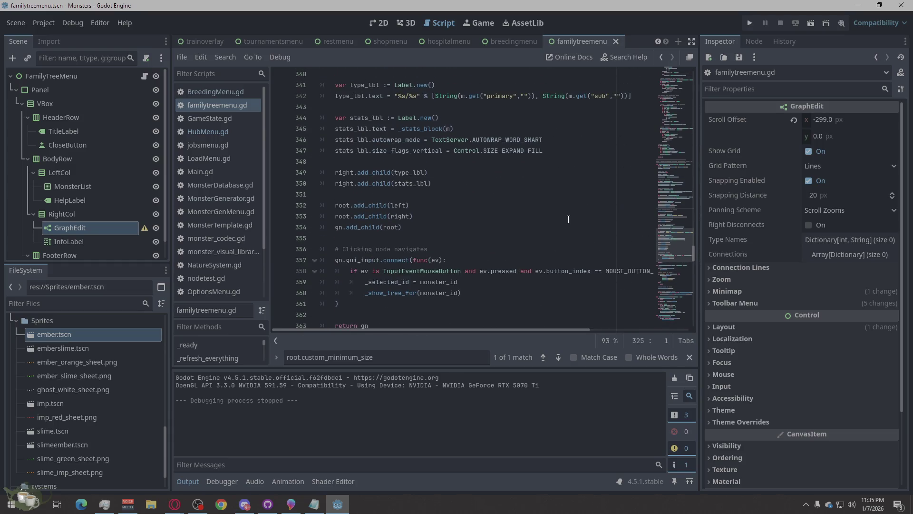
pyautogui.scroll(3, 568, 219)
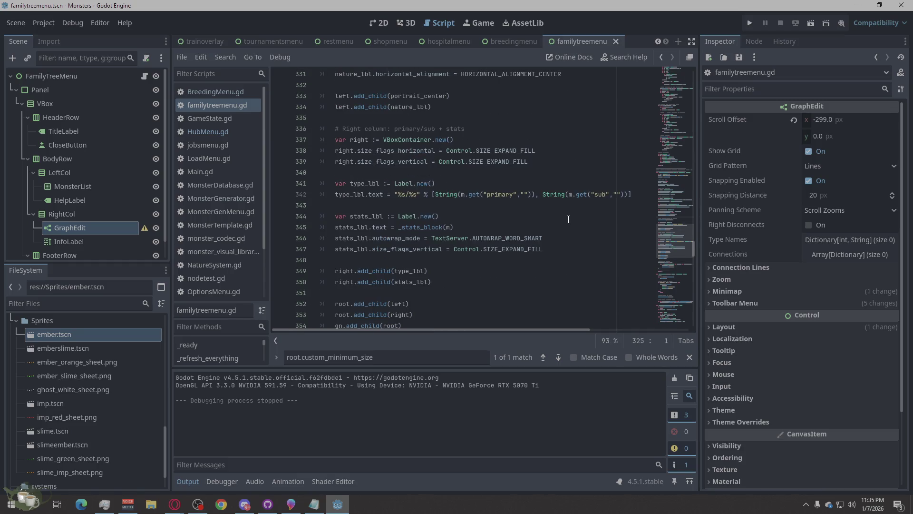
pyautogui.hotkey('alt', 'Tab')
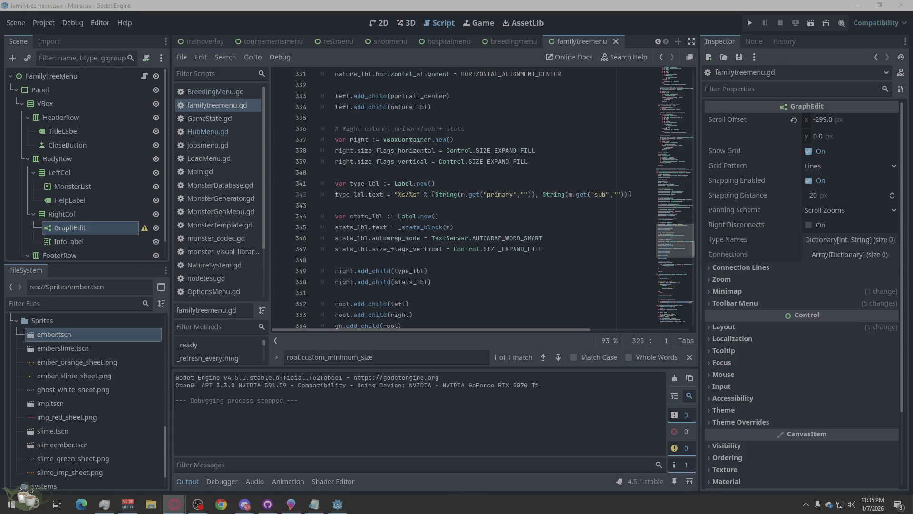
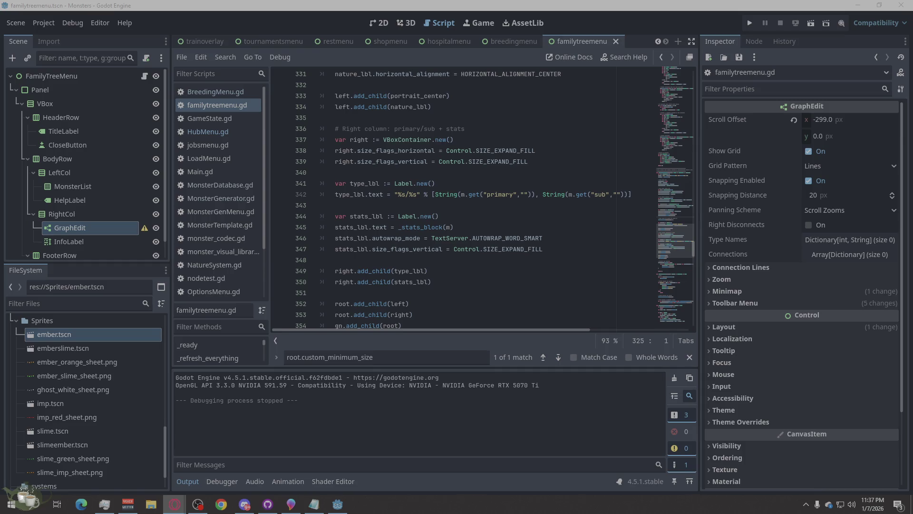
# Search familytreemenu.gd for 'root.fit_content', then 'fit_content', and clear the search field.
pyautogui.click(403, 357)
pyautogui.hotkey('ctrl', 'a')
pyautogui.write('root.fit_content')
pyautogui.hotkey('ctrl', 'a')
pyautogui.write('fit_content')
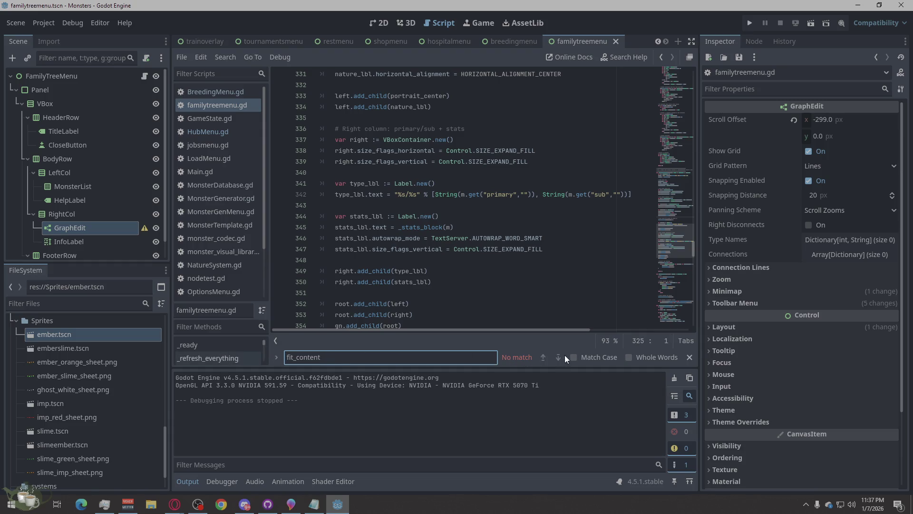
pyautogui.doubleClick(304, 357)
pyautogui.write('t')
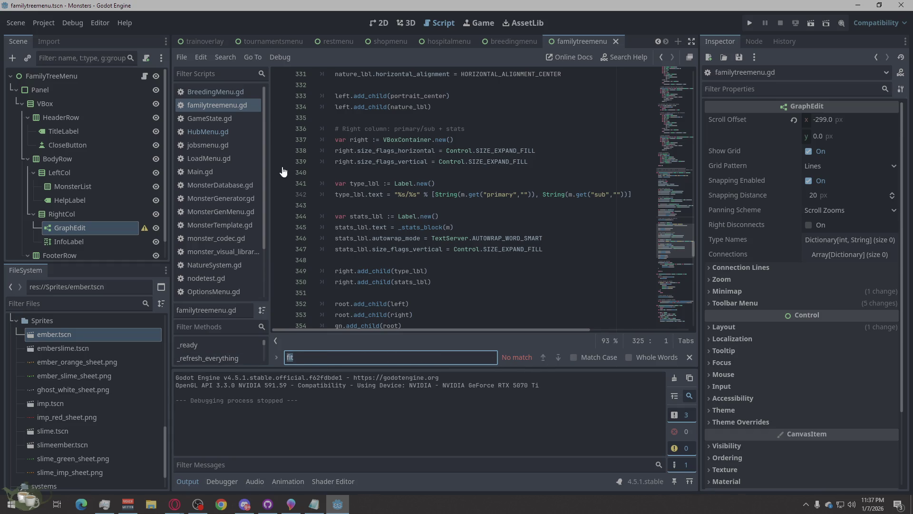
pyautogui.press('BackSpace')
pyautogui.press('BackSpace')
pyautogui.press('BackSpace')
# Search the script for 'fit' instead, then erase the term.
pyautogui.click(230, 103)
pyautogui.click(533, 303)
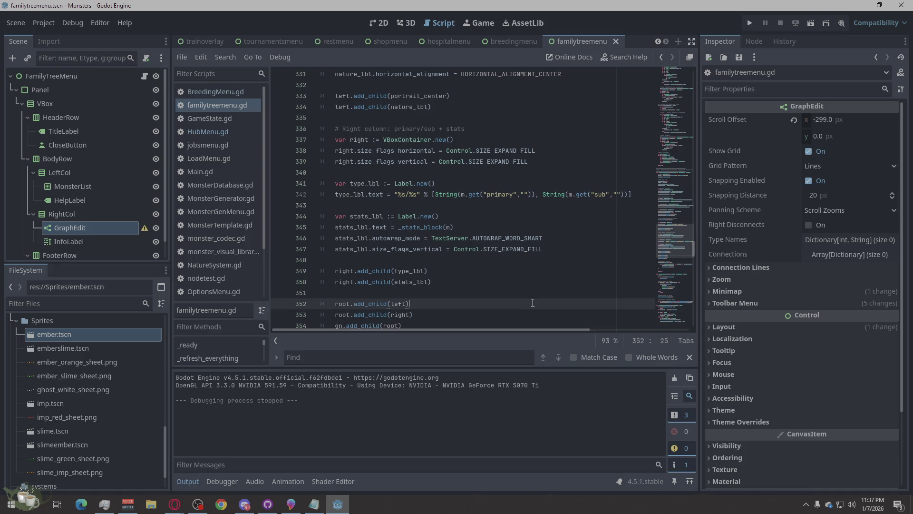
pyautogui.click(341, 358)
pyautogui.write('fit')
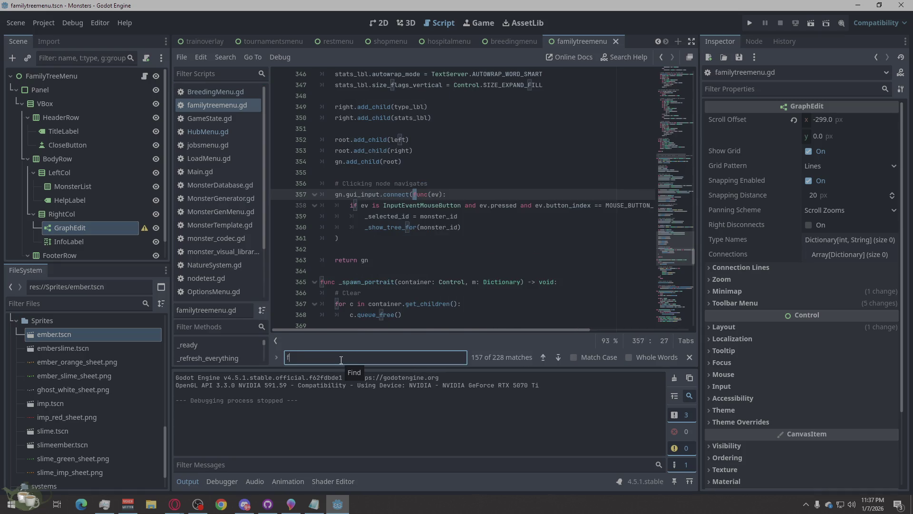
pyautogui.press('BackSpace')
pyautogui.press('BackSpace')
pyautogui.press('BackSpace')
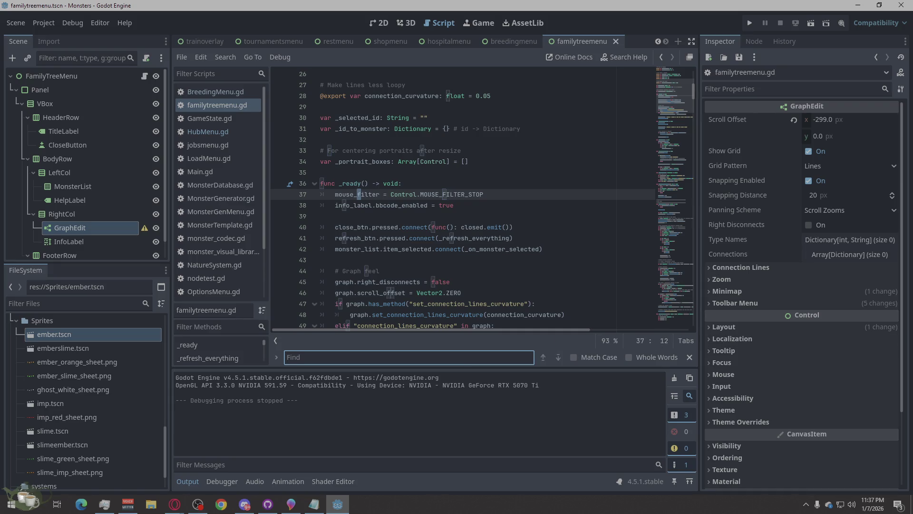
# Paste 'stats_lbl.autowrap_mode' from the browser into the search to reach line 346.
pyautogui.hotkey('alt', 'Tab')
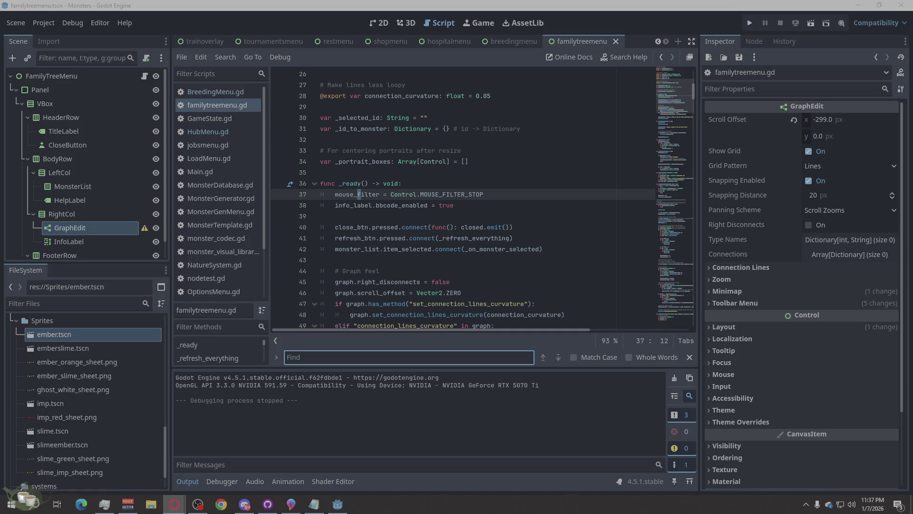
pyautogui.click(431, 356)
pyautogui.write('stats_lbl.autowrap_mode')
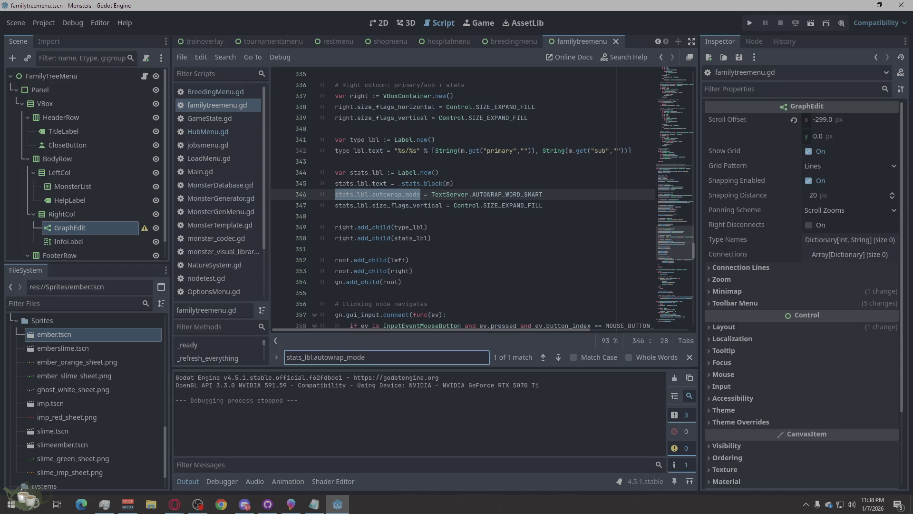
pyautogui.hotkey('alt', 'Tab')
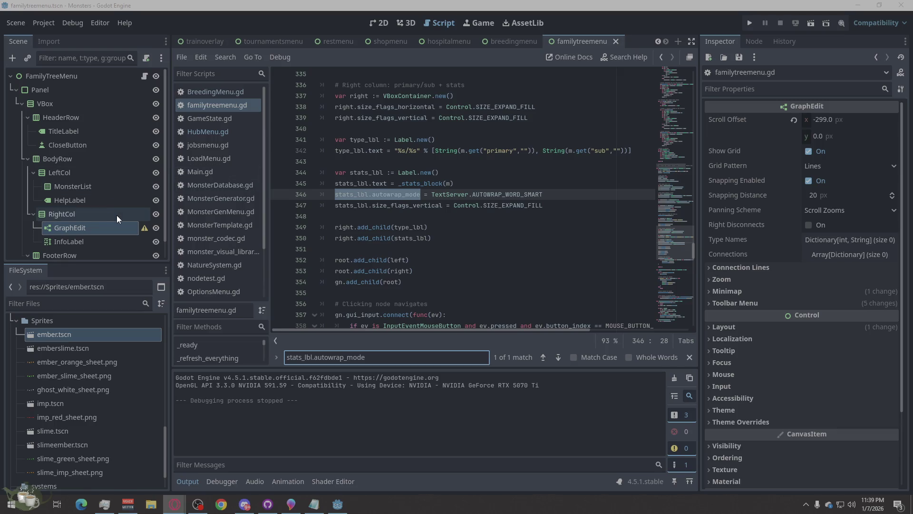
pyautogui.scroll(-1, 116, 215)
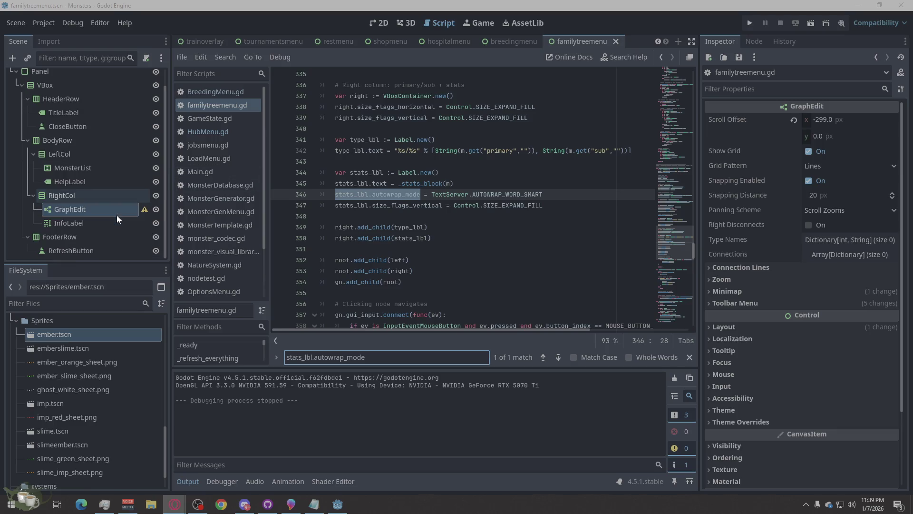
pyautogui.rightClick(15, 225)
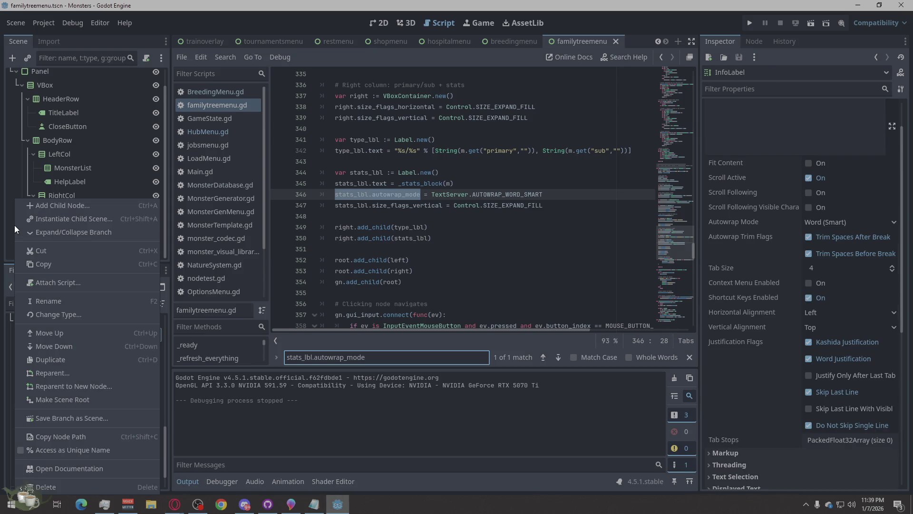
pyautogui.scroll(2, 17, 128)
pyautogui.rightClick(31, 71)
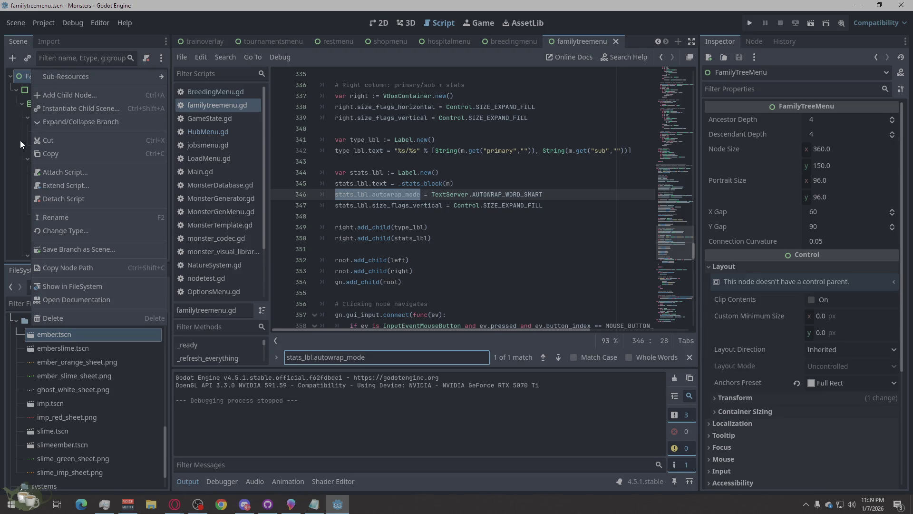
pyautogui.click(12, 172)
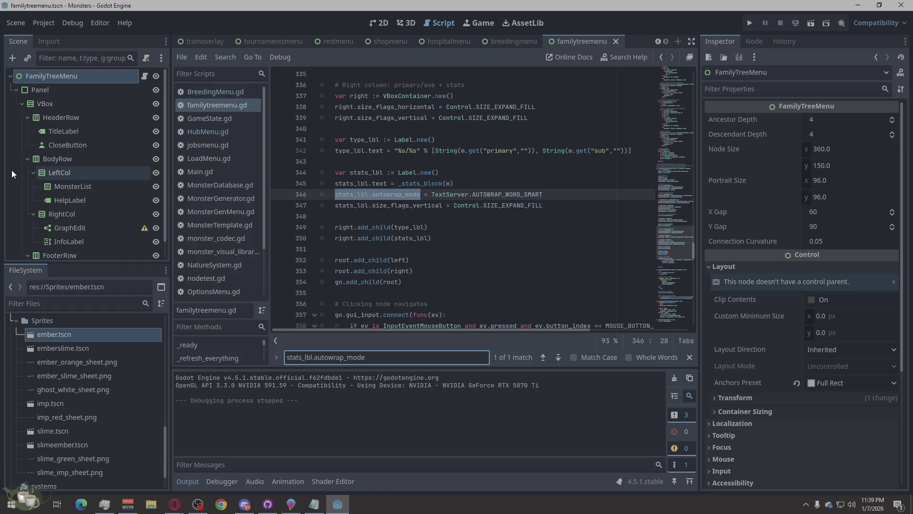
pyautogui.click(104, 232)
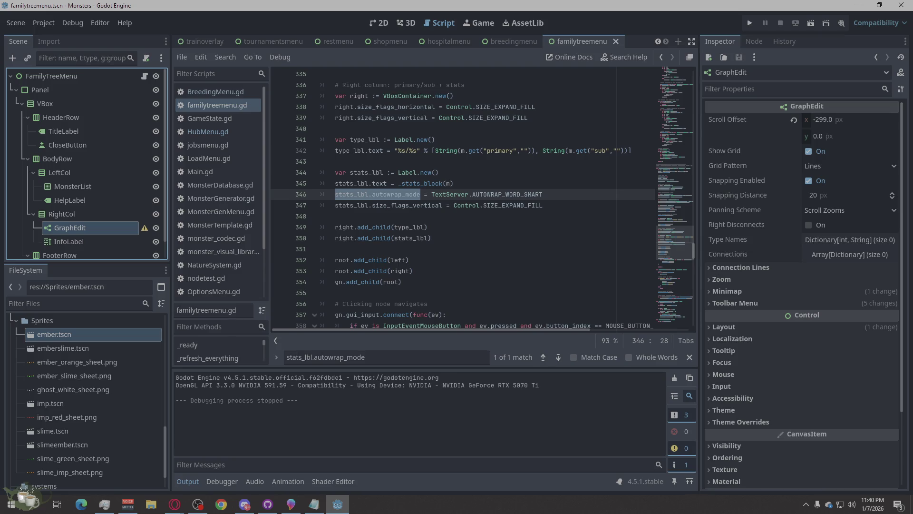
pyautogui.hotkey('alt', 'Tab')
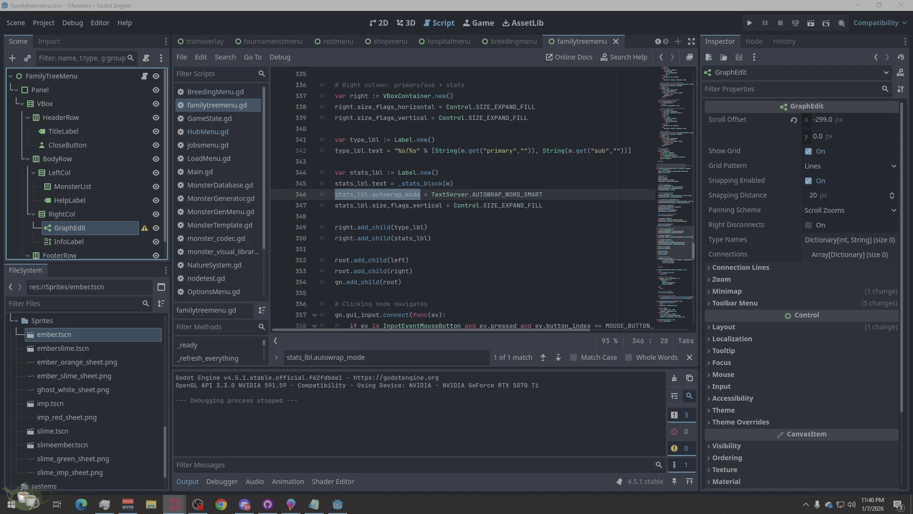
# Search for 'make_monster_node' and jump to its function definition on line 294.
pyautogui.click(334, 367)
pyautogui.hotkey('ctrl', 'f')
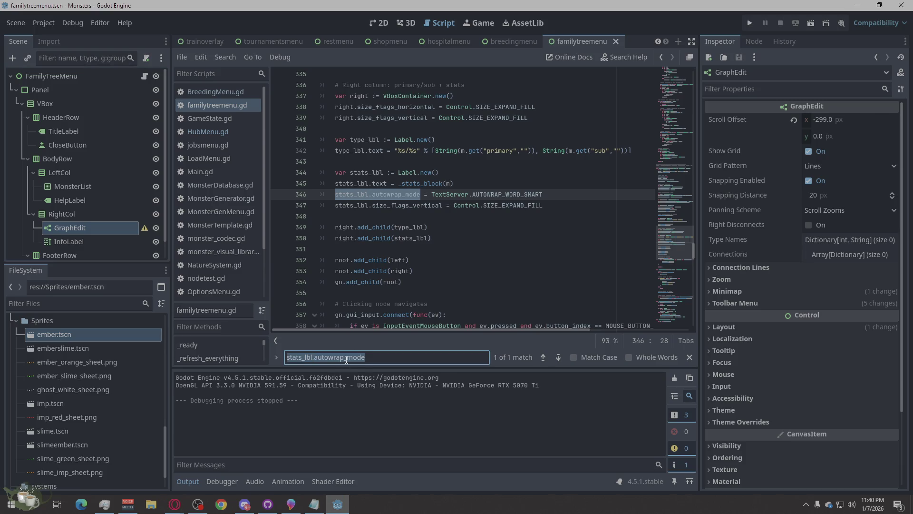
pyautogui.write('make_monster_node')
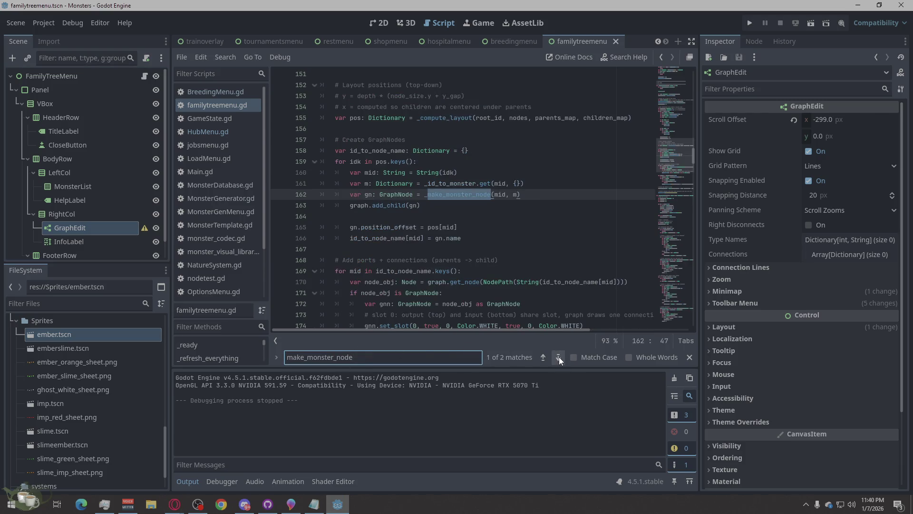
pyautogui.click(559, 357)
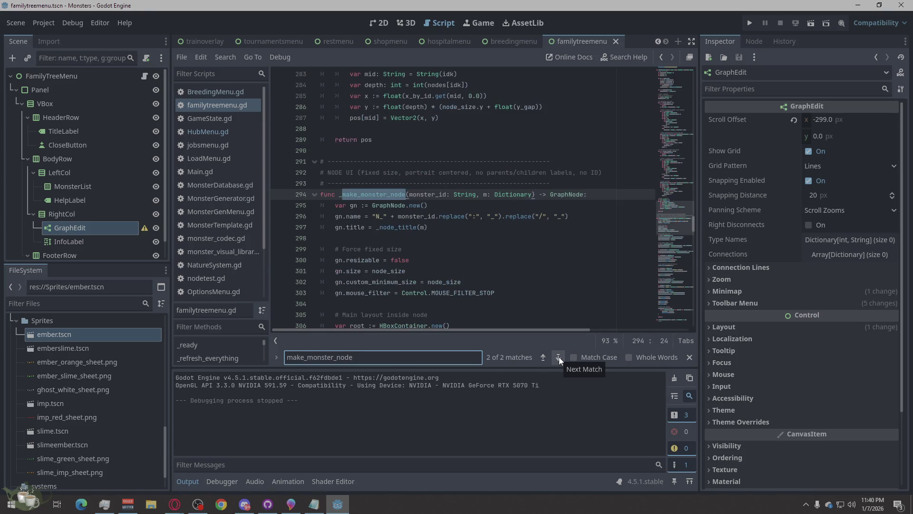
pyautogui.moveTo(349, 216)
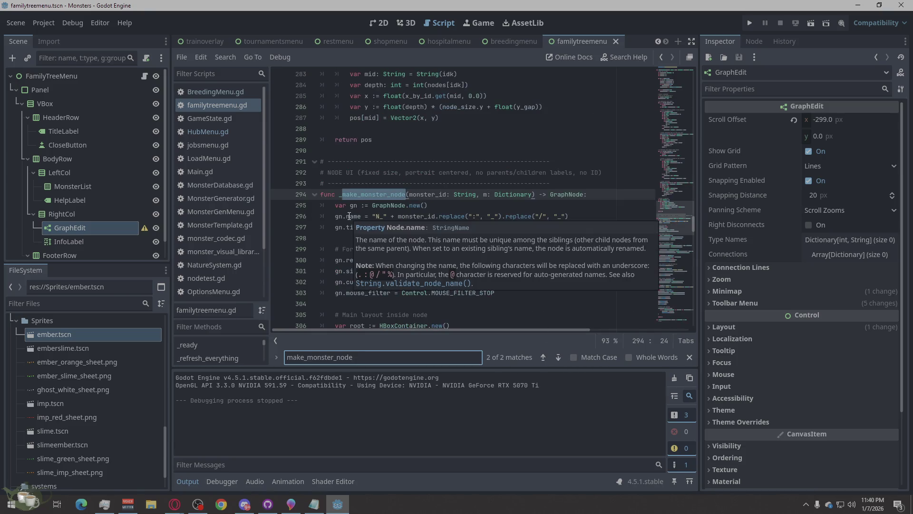
pyautogui.moveTo(322, 194); pyautogui.dragTo(546, 245)
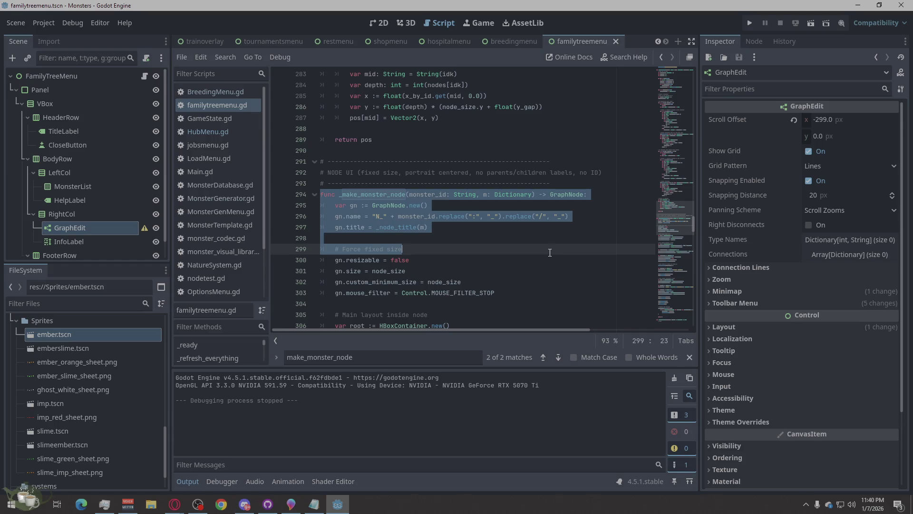
pyautogui.moveTo(549, 253); pyautogui.dragTo(526, 272)
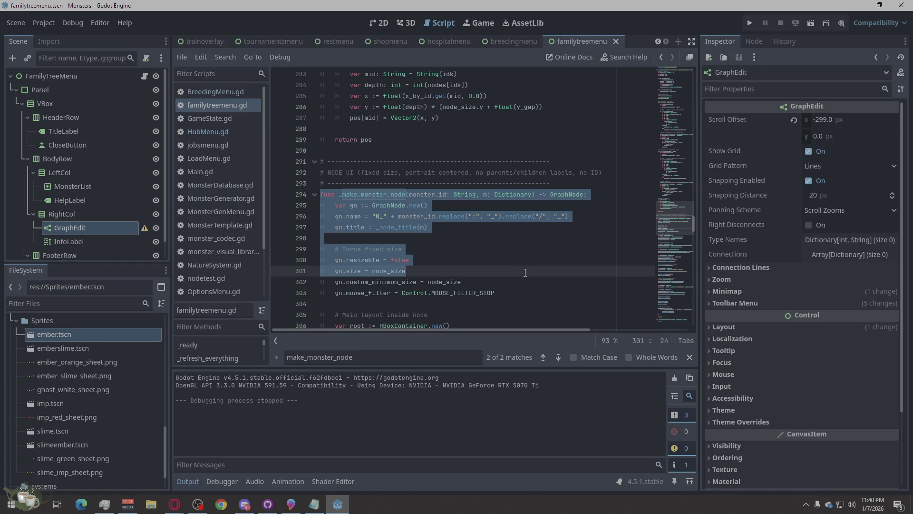
pyautogui.scroll(-3, 525, 271)
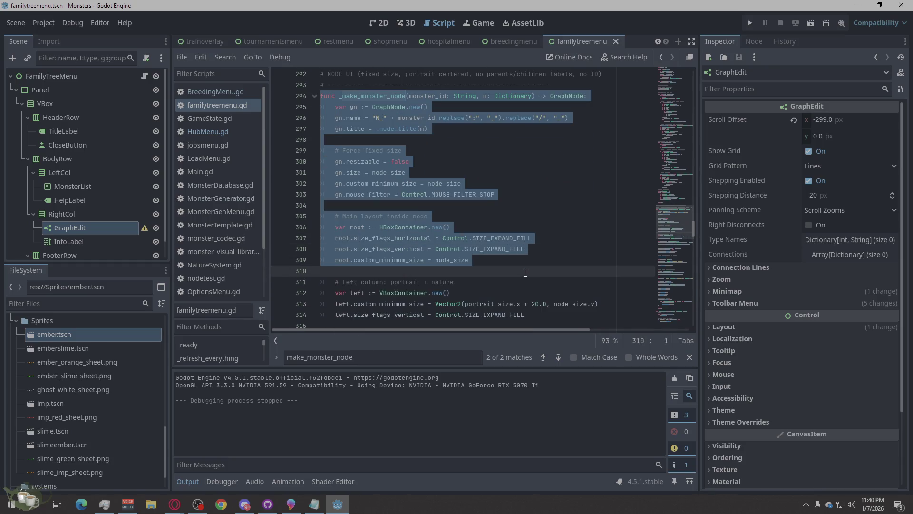
pyautogui.click(504, 205)
pyautogui.rightClick(505, 194)
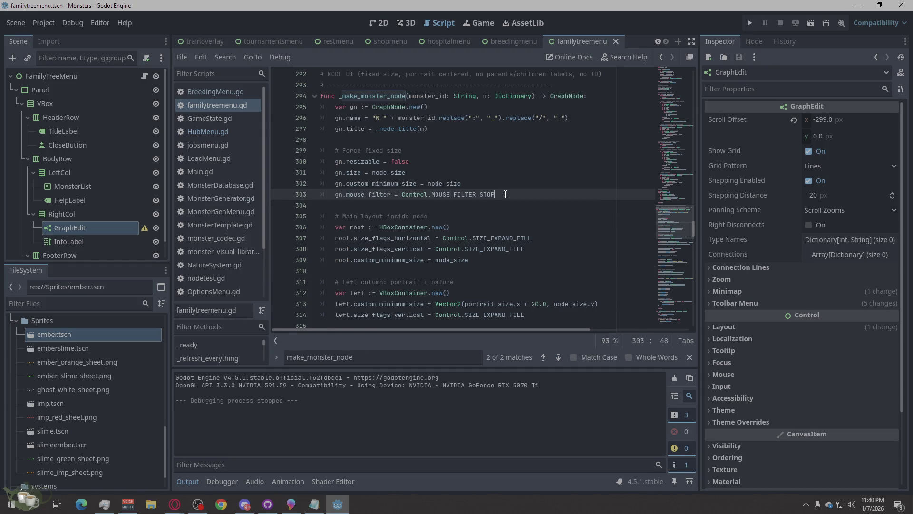
pyautogui.click(514, 297)
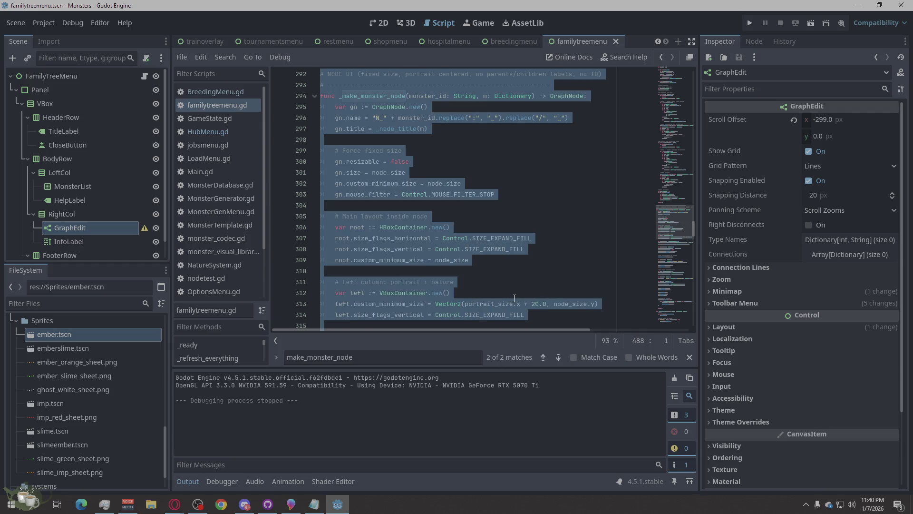
pyautogui.hotkey('alt', 'Tab')
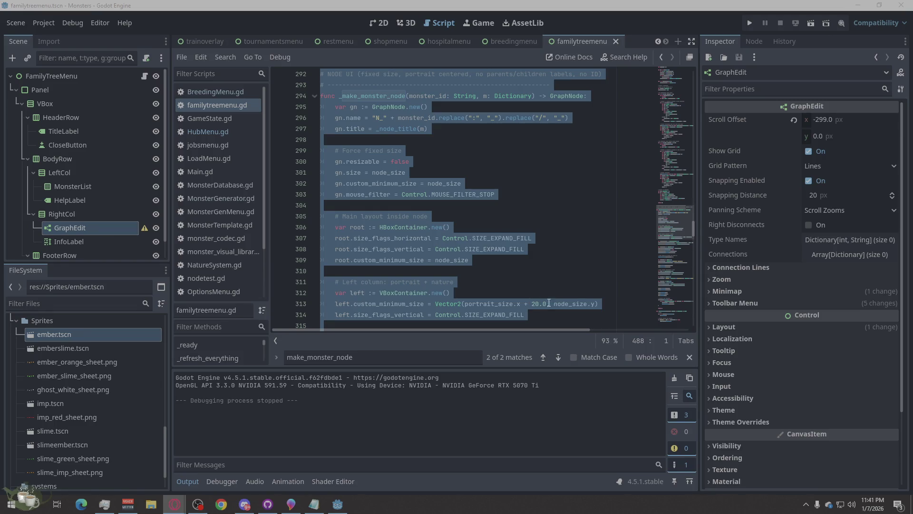
pyautogui.click(528, 261)
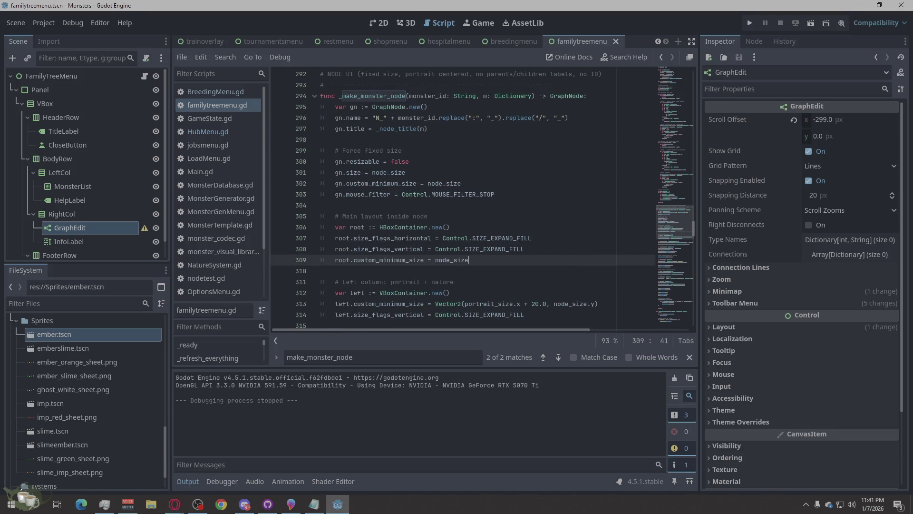
pyautogui.hotkey('alt', 'Tab')
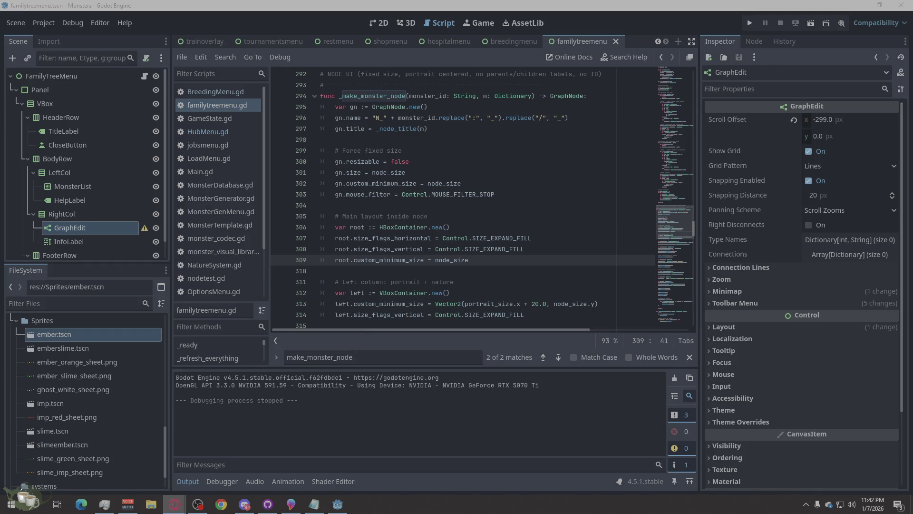
# Run the project and load Save Slot 02 from the Load Game screen.
pyautogui.click(749, 23)
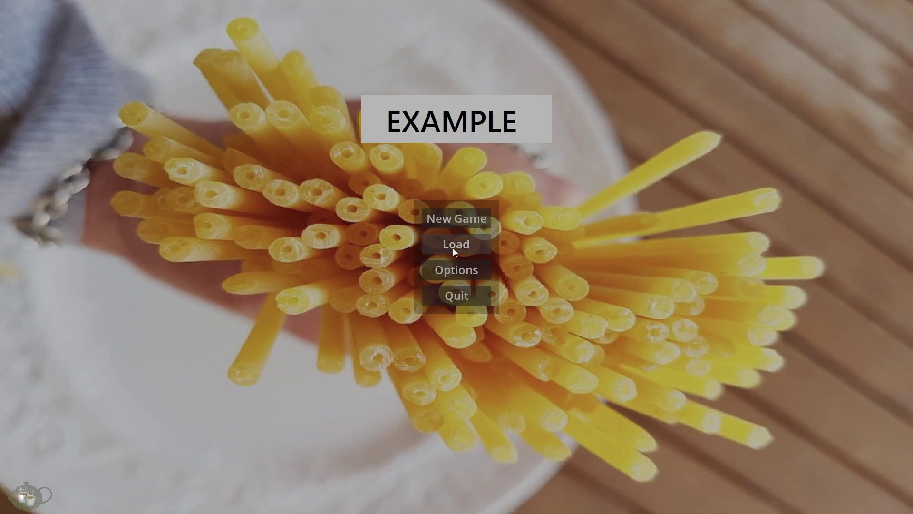
pyautogui.click(453, 247)
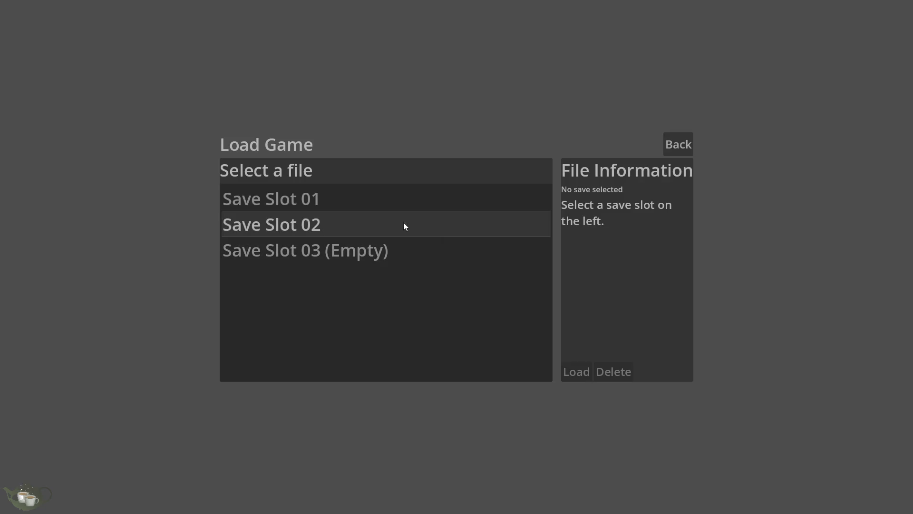
pyautogui.click(380, 218)
pyautogui.click(567, 375)
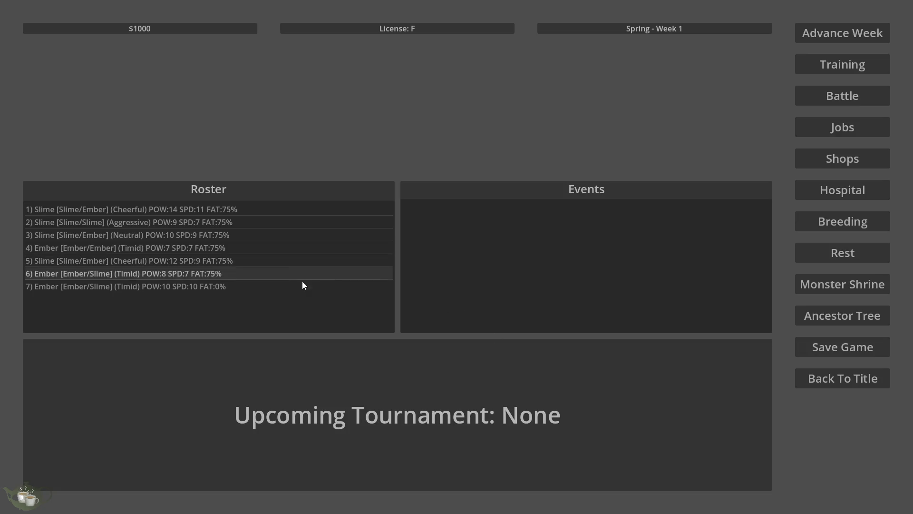
# Show the Ancestor Tree for the last Ember/Slime (Timid) monster.
pyautogui.click(865, 323)
pyautogui.click(104, 126)
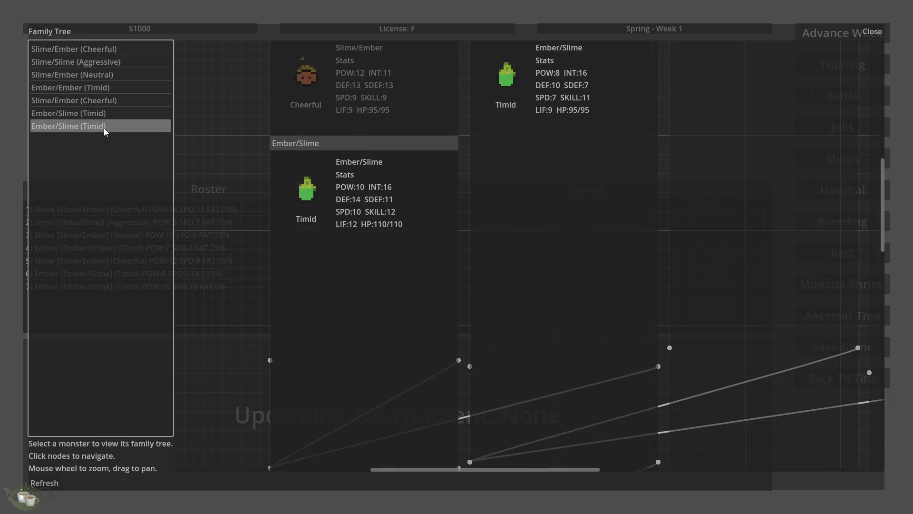
pyautogui.scroll(-3, 346, 244)
pyautogui.scroll(-2, 346, 241)
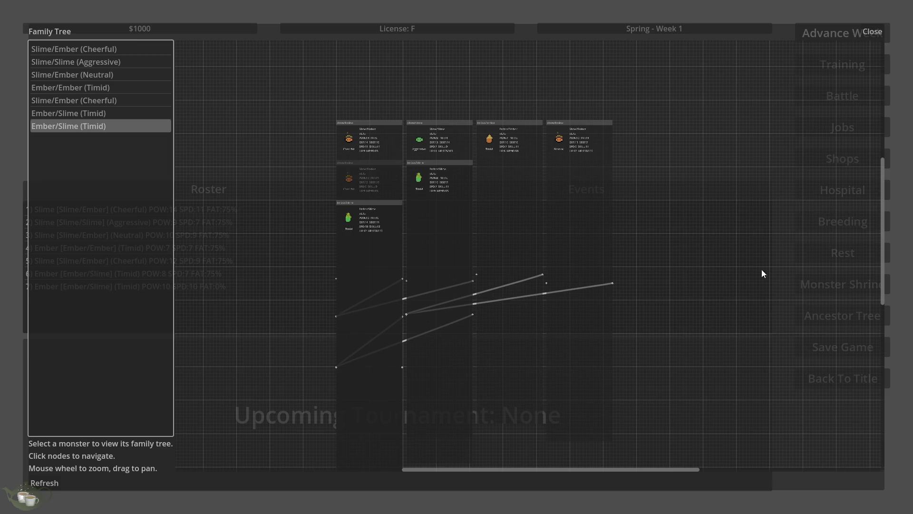
pyautogui.scroll(1, 464, 314)
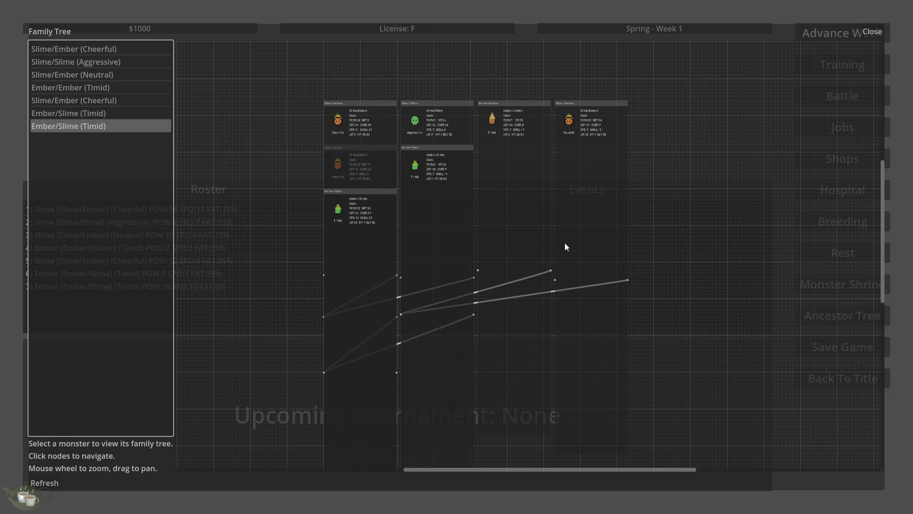
# Close the Family Tree overlay, go back to the title screen and quit the game to the editor.
pyautogui.click(875, 33)
pyautogui.click(821, 370)
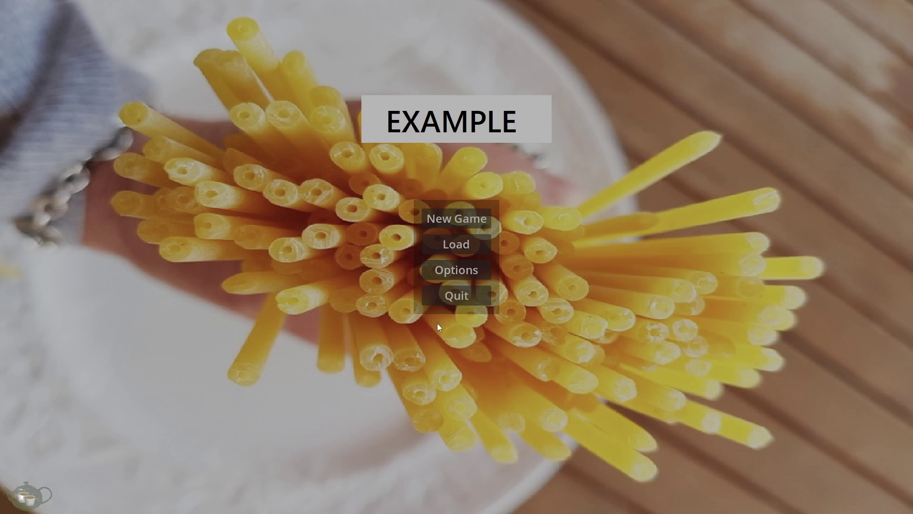
pyautogui.click(478, 291)
pyautogui.click(453, 227)
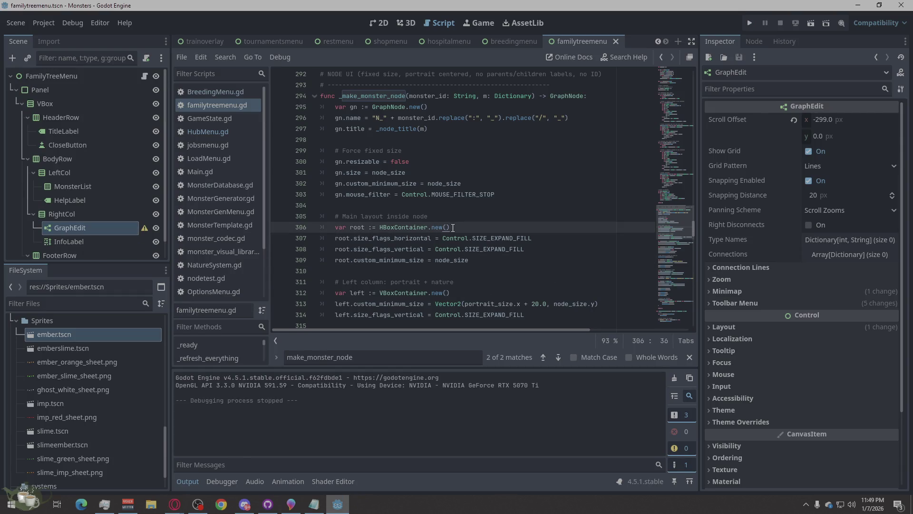
# Search for make_monster_node and step between its definition and the call on line 162.
pyautogui.doubleClick(414, 355)
pyautogui.press('Return')
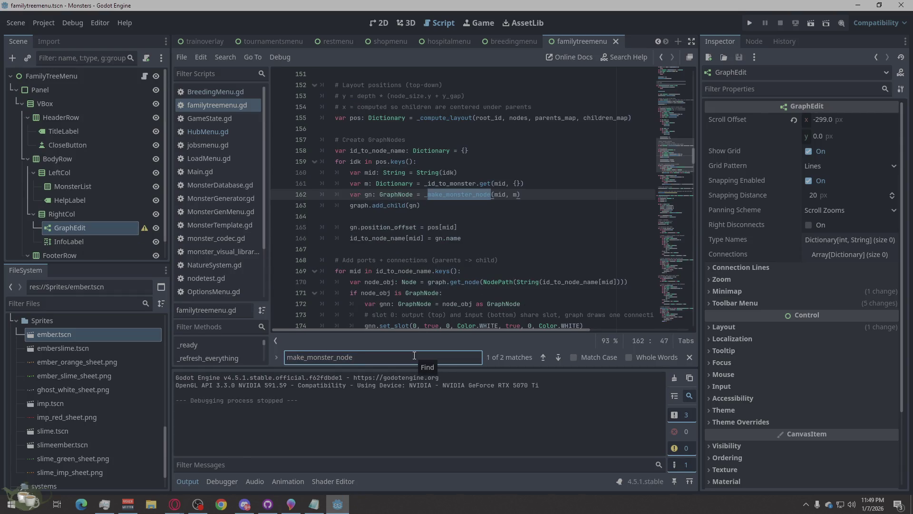
pyautogui.click(558, 360)
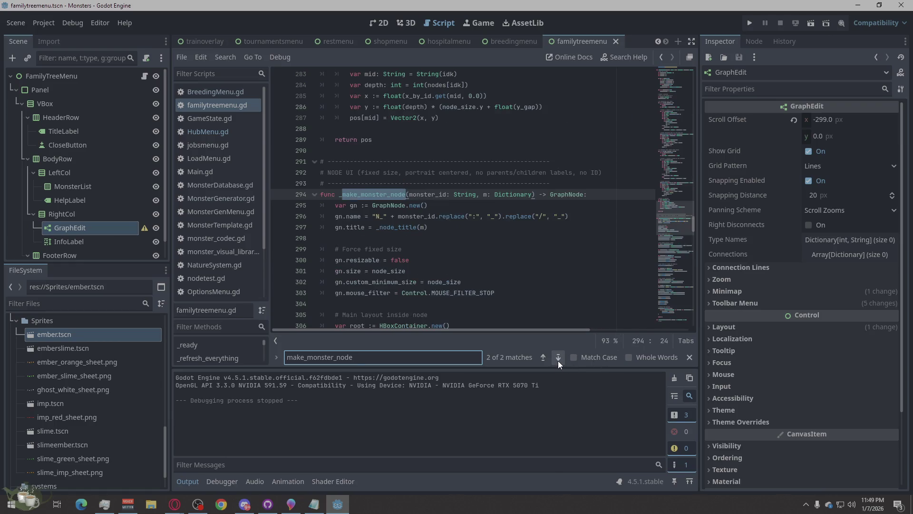
pyautogui.click(543, 358)
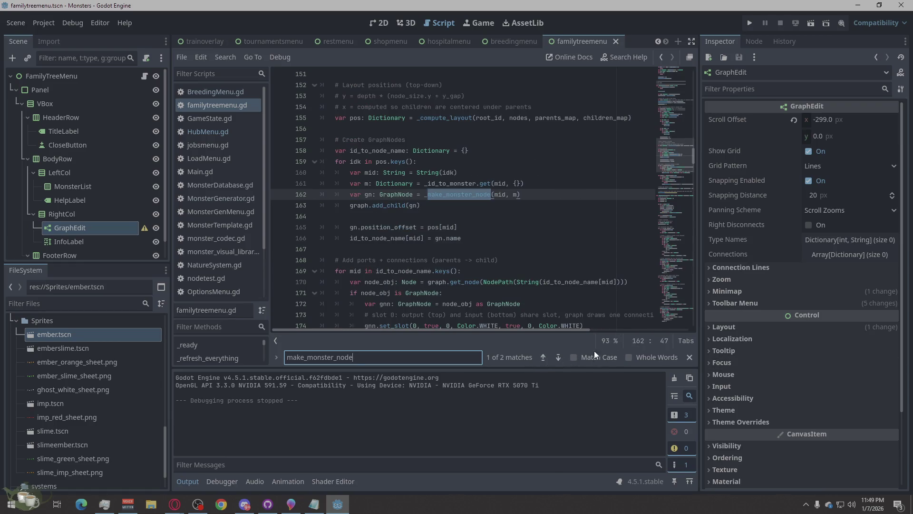
# Add a blank line 164 after graph.add_child(gn) in the node-creation loop.
pyautogui.hotkey('alt', 'Tab')
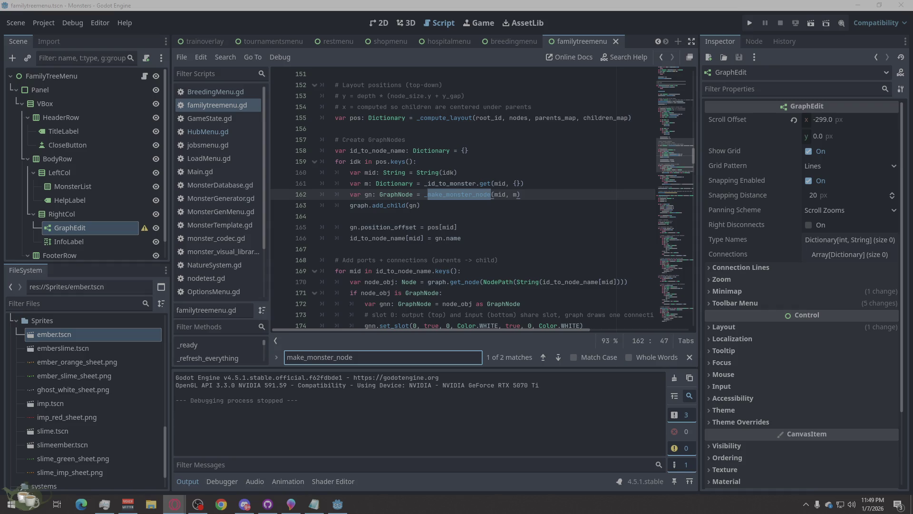
pyautogui.click(460, 209)
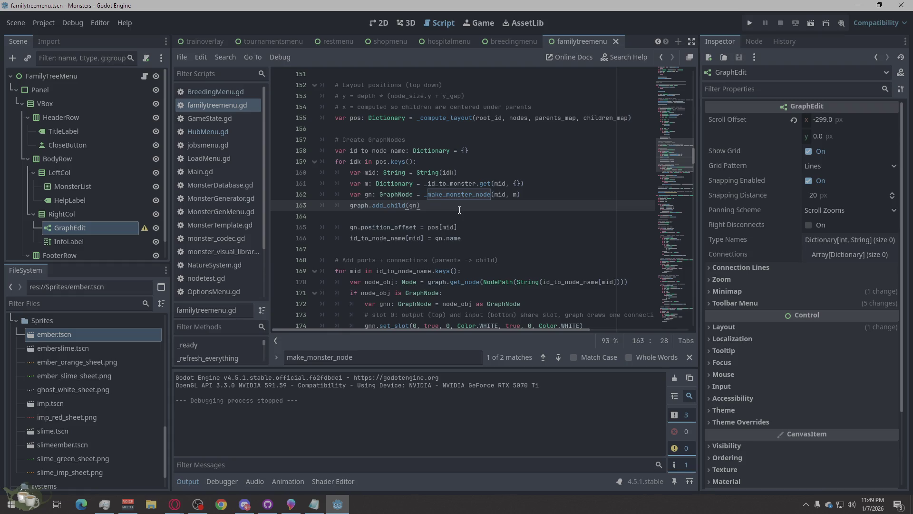
pyautogui.press('Return')
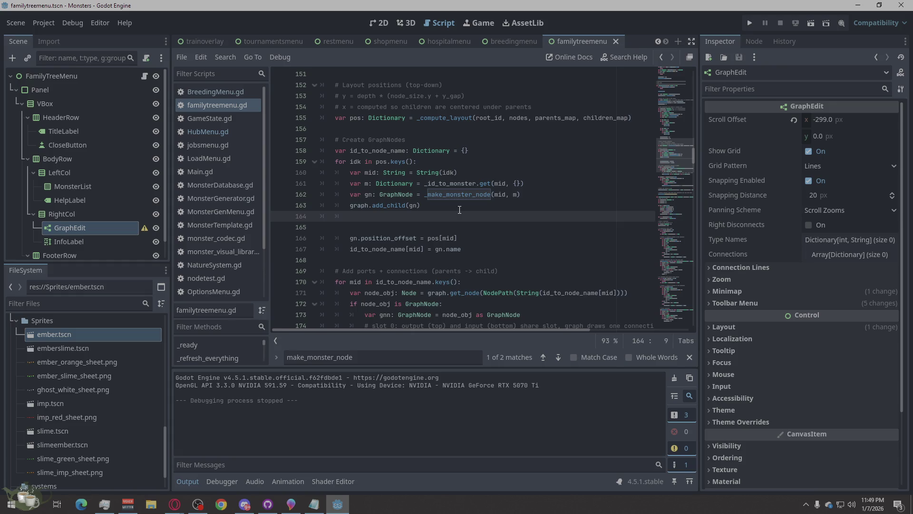
# Paste the set_anchors_preset and SIZE_SHRINK_BEGIN size_flags lines, indenting lines 165–166 into the loop.
pyautogui.write('gn.set_anchors_preset(Control.PRESET_TOP_LEFT) gn.size_flags_horizontal = Control.SIZE_SHRINK_BEGIN gn.size_flags_vertical = Control.SIZE_SHRINK_BEGI')
pyautogui.click(318, 228)
pyautogui.press('Tab')
pyautogui.press('Tab')
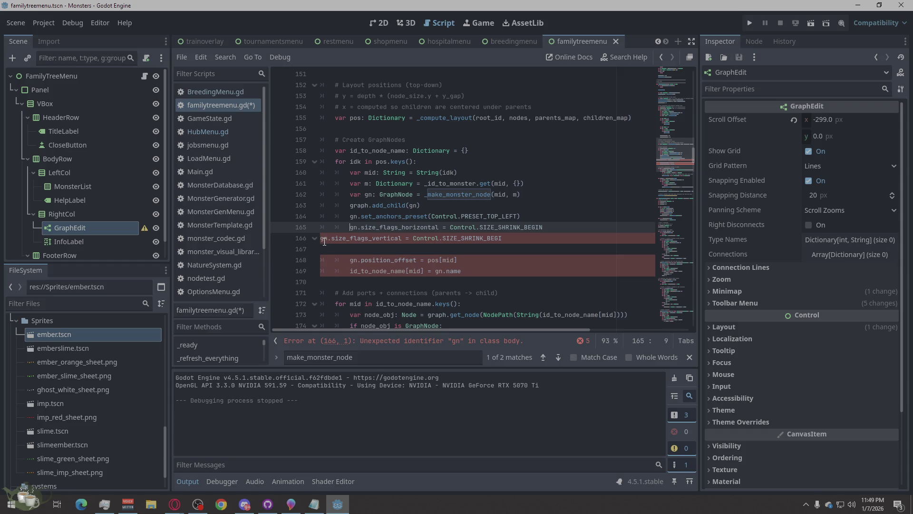
pyautogui.click(321, 239)
pyautogui.press('Tab')
pyautogui.press('Tab')
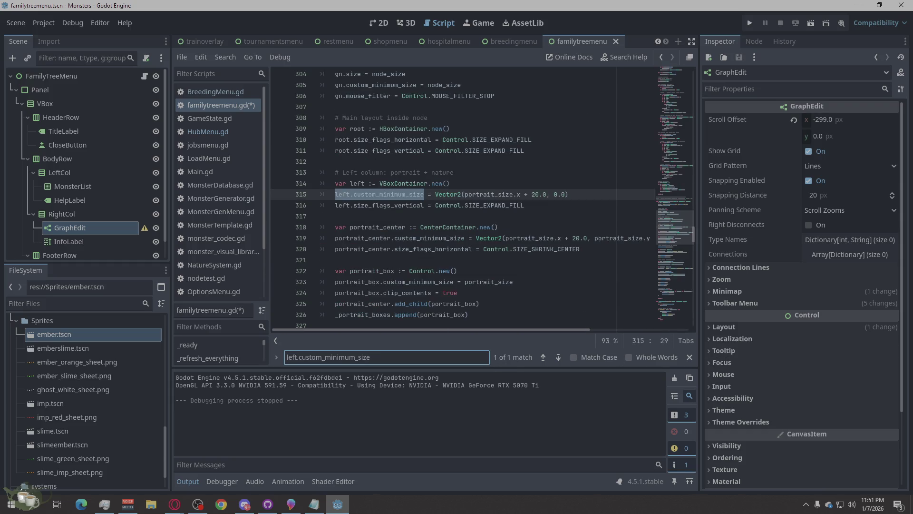
pyautogui.hotkey('alt', 'Tab')
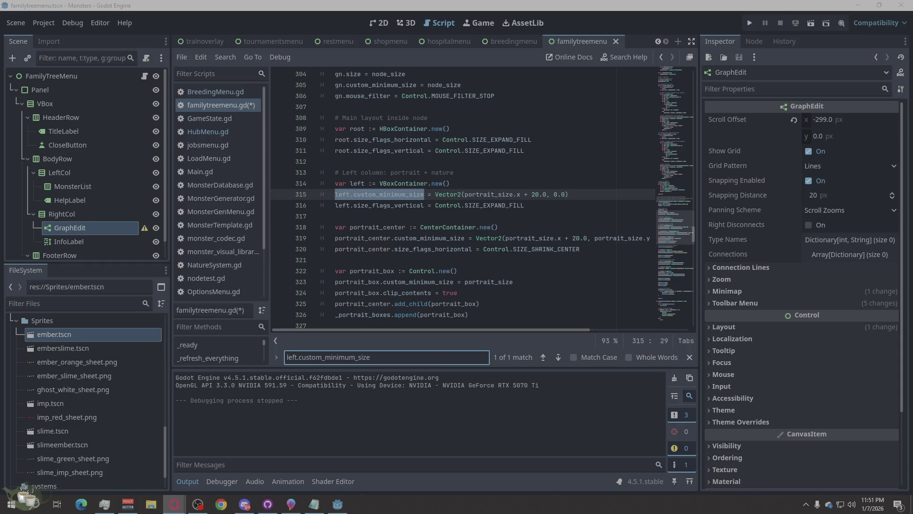
# Search for _make_monster_node and jump between its definition at line 297 and the line 162 call.
pyautogui.click(380, 350)
pyautogui.doubleClick(377, 357)
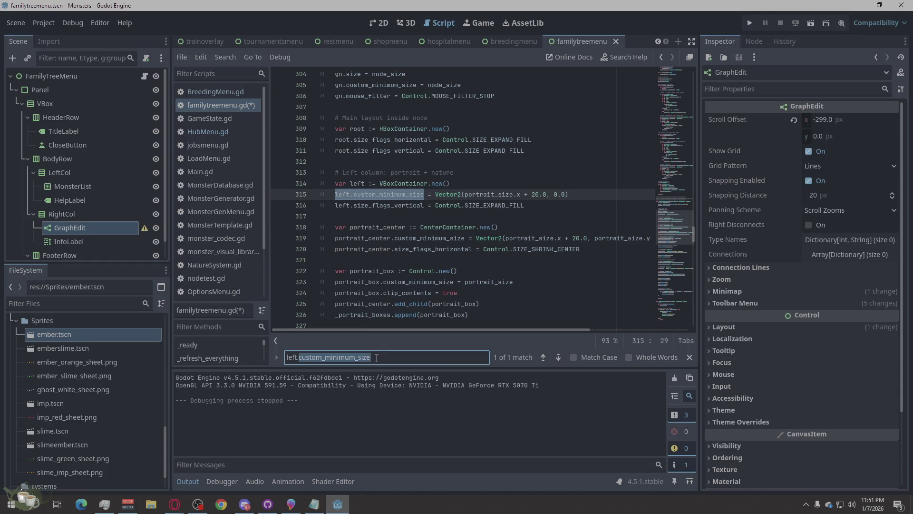
pyautogui.hotkey('ctrl', 'a')
pyautogui.write('_make_monster_node')
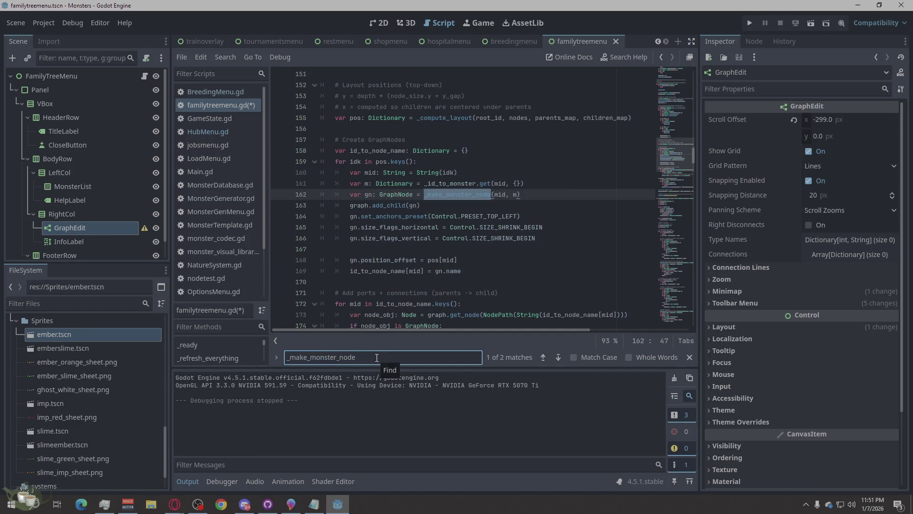
pyautogui.click(559, 358)
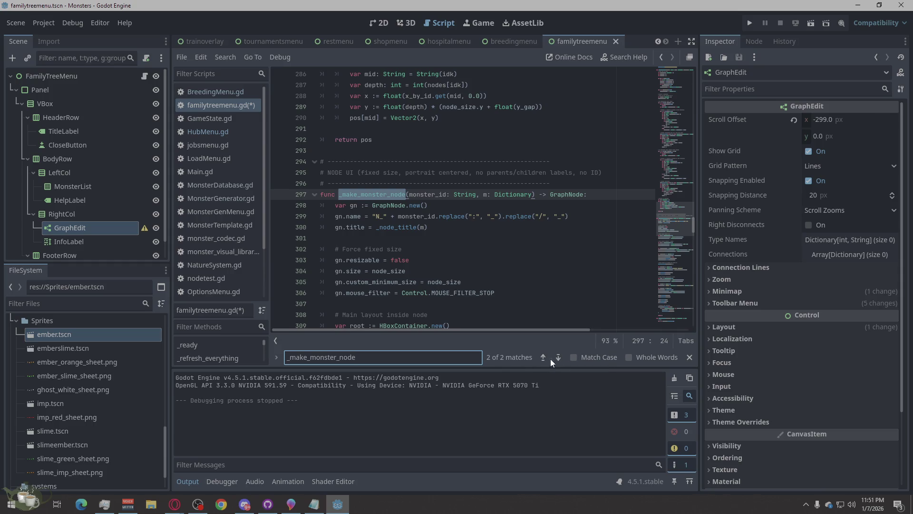
pyautogui.click(542, 357)
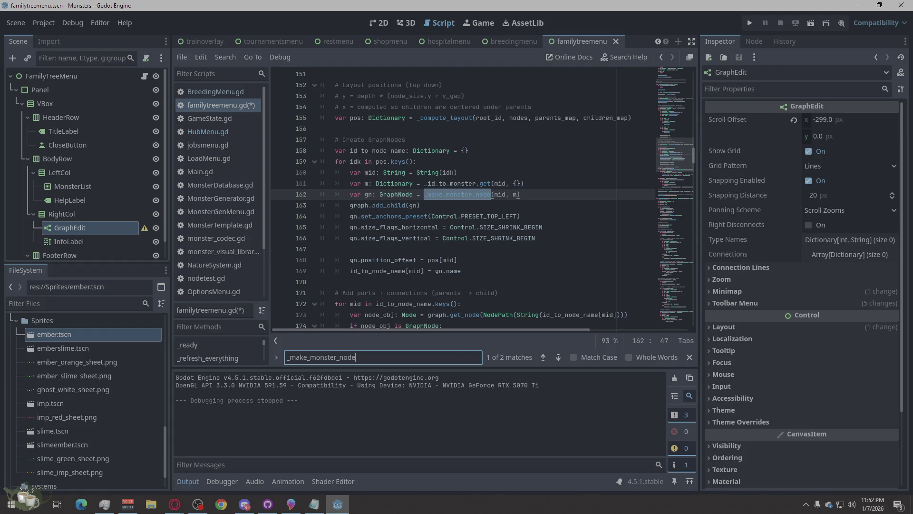
pyautogui.hotkey('alt', 'Tab')
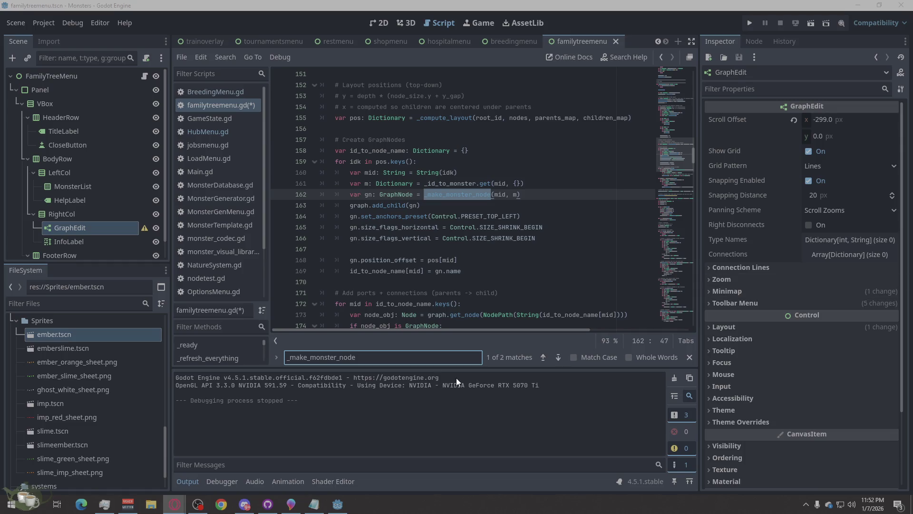
# Refine the search to _make_monster_node( and return to the call on line 162.
pyautogui.click(398, 353)
pyautogui.write('()')
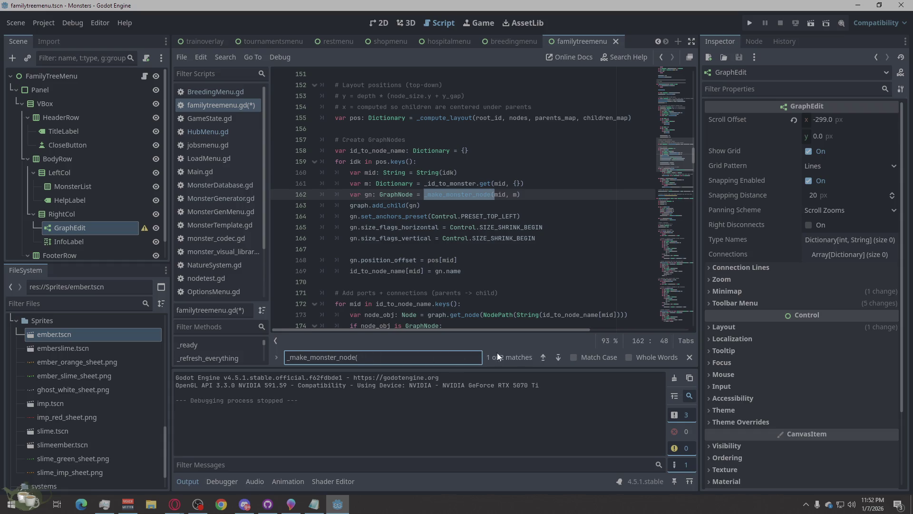
pyautogui.press('BackSpace')
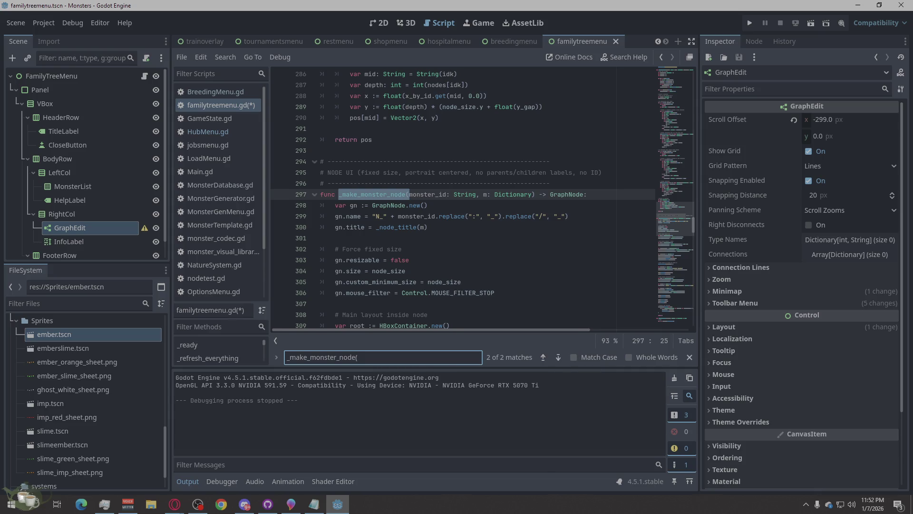
pyautogui.hotkey('alt', 'Tab')
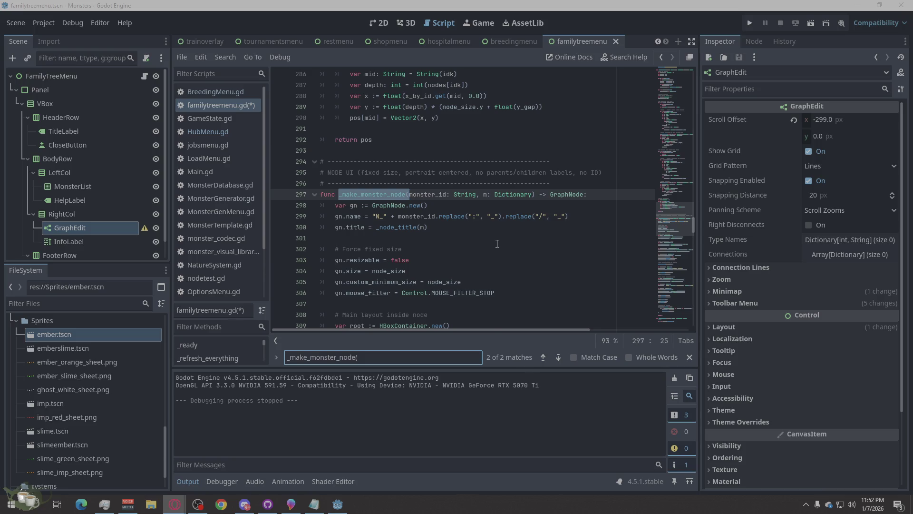
pyautogui.click(544, 357)
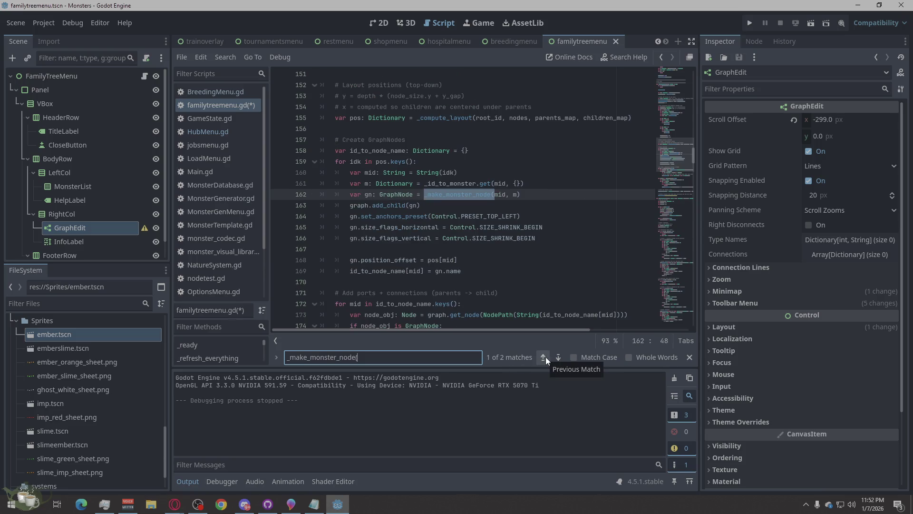
# Jump to the _make_monster_node definition at line 297 and scroll down to its click handler.
pyautogui.click(559, 357)
pyautogui.scroll(-2, 474, 275)
pyautogui.scroll(-12, 474, 275)
pyautogui.scroll(-5, 474, 274)
pyautogui.scroll(-4, 474, 275)
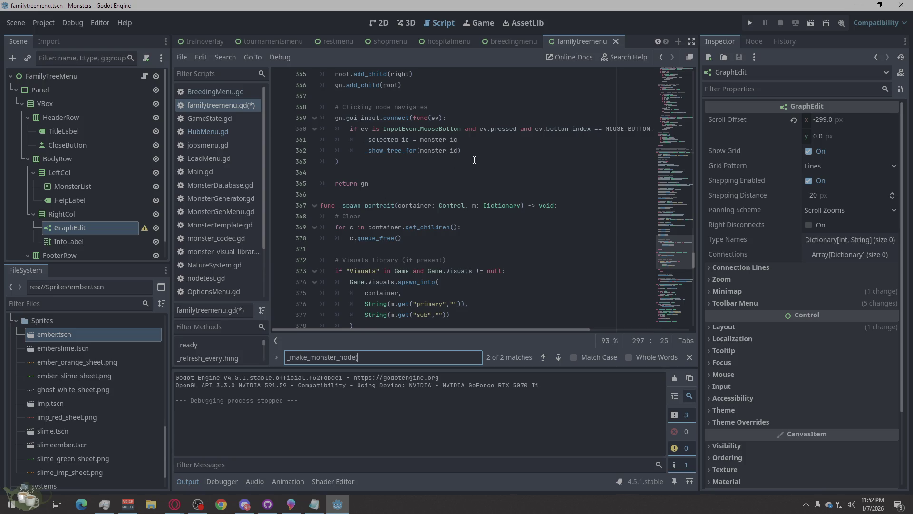
pyautogui.click(480, 144)
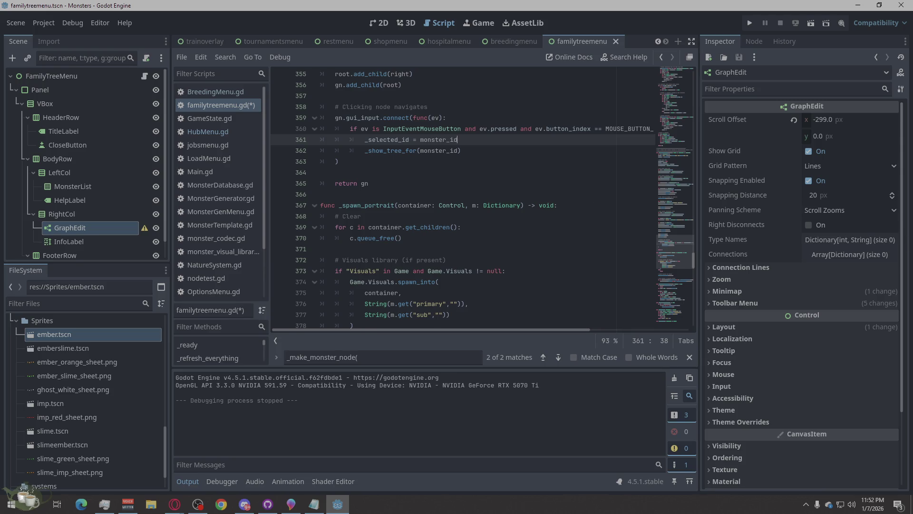
pyautogui.hotkey('alt', 'Tab')
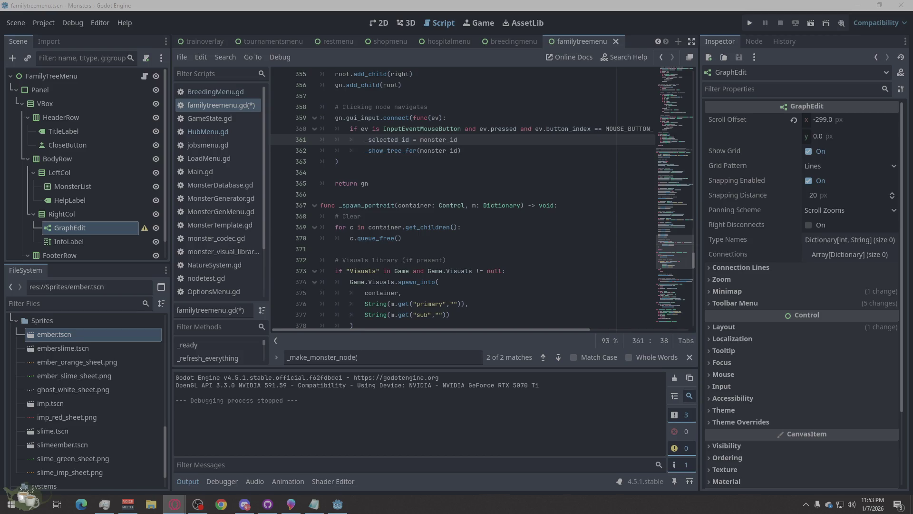
# Place the cursor after the click handler's closing bracket on line 363, before return gn.
pyautogui.scroll(3, 378, 166)
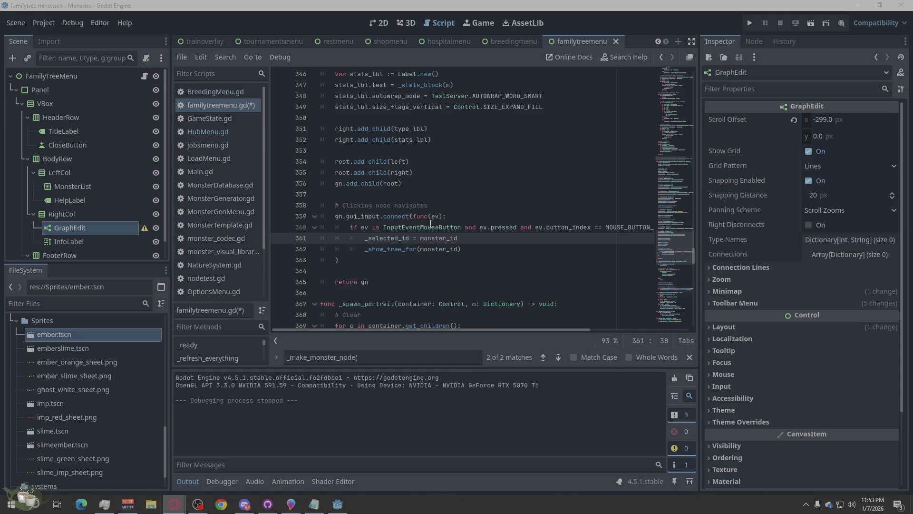
pyautogui.scroll(12, 406, 276)
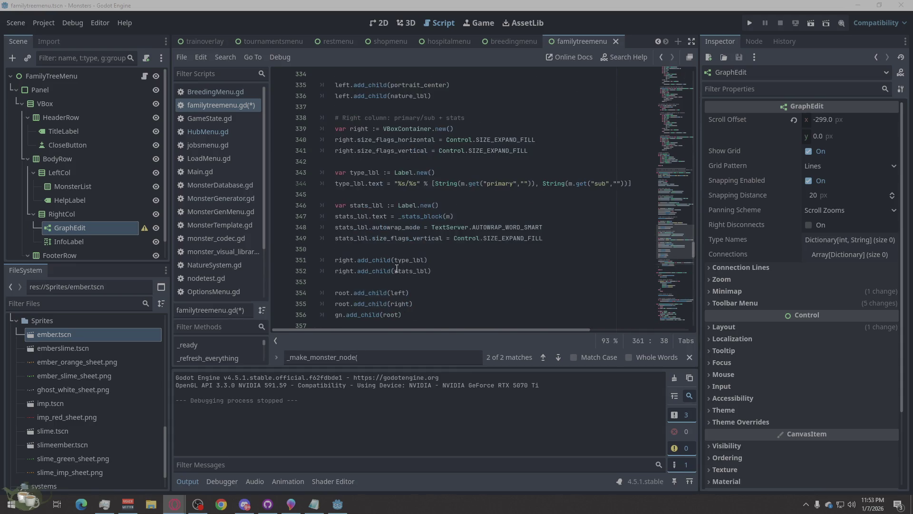
pyautogui.scroll(6, 399, 265)
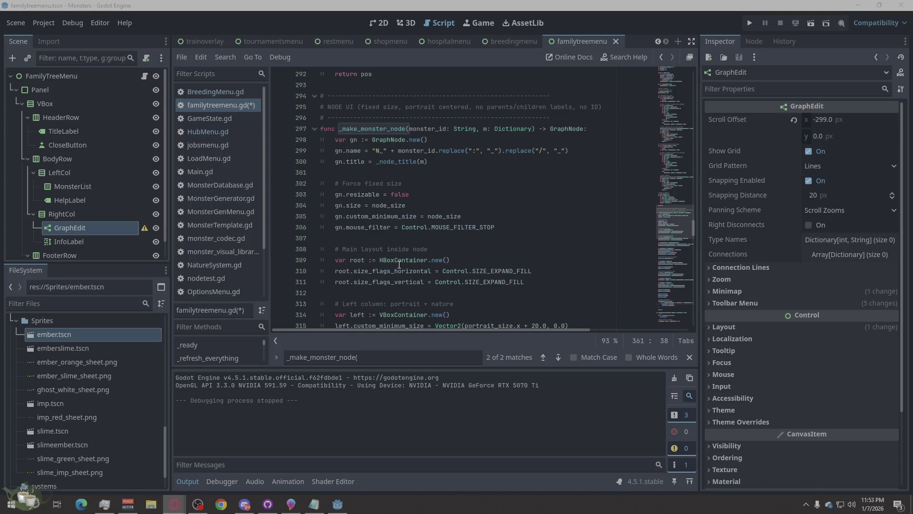
pyautogui.scroll(-20, 399, 265)
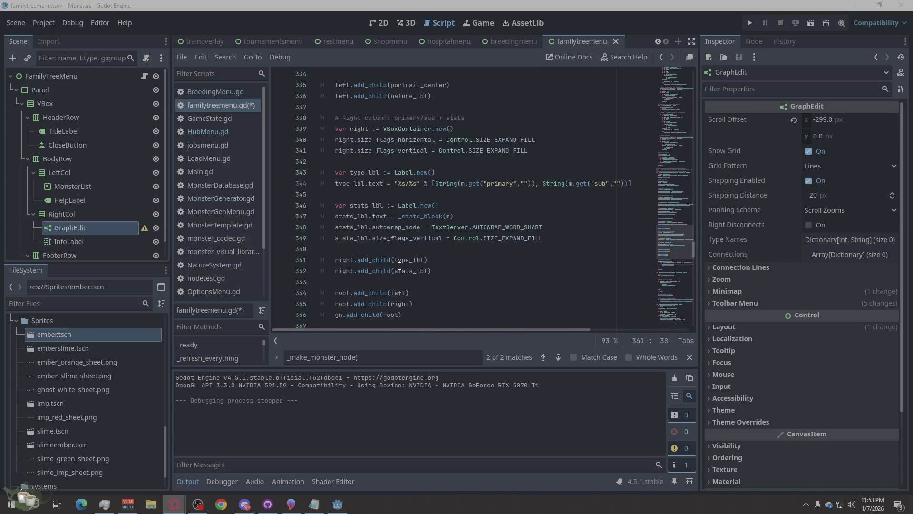
pyautogui.click(388, 194)
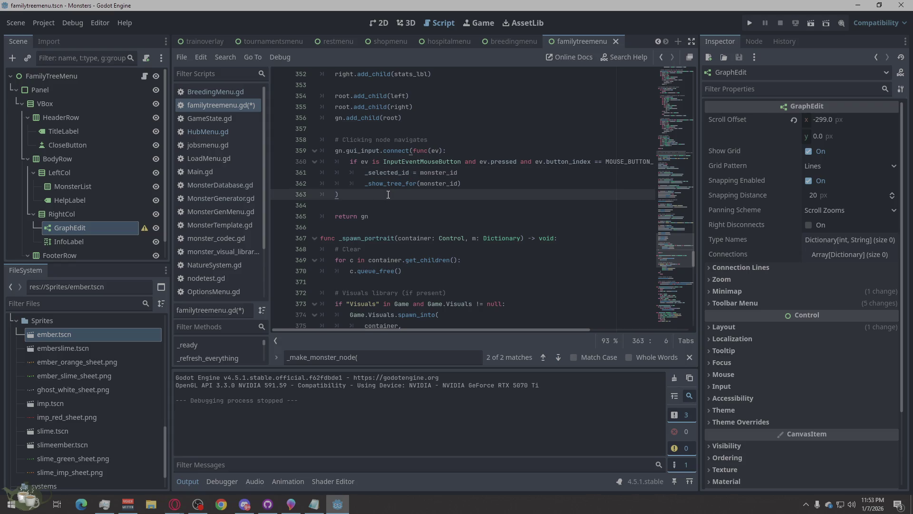
# Insert lines setting gn's custom_minimum_size and size to node_size before return gn, indented into the function.
pyautogui.press('Return')
pyautogui.press('Return')
pyautogui.write('gn.custom_minimum_size = node_size gn.size = node_size gn.set_deferred("size", node_size) # hard clamp after layout settles')
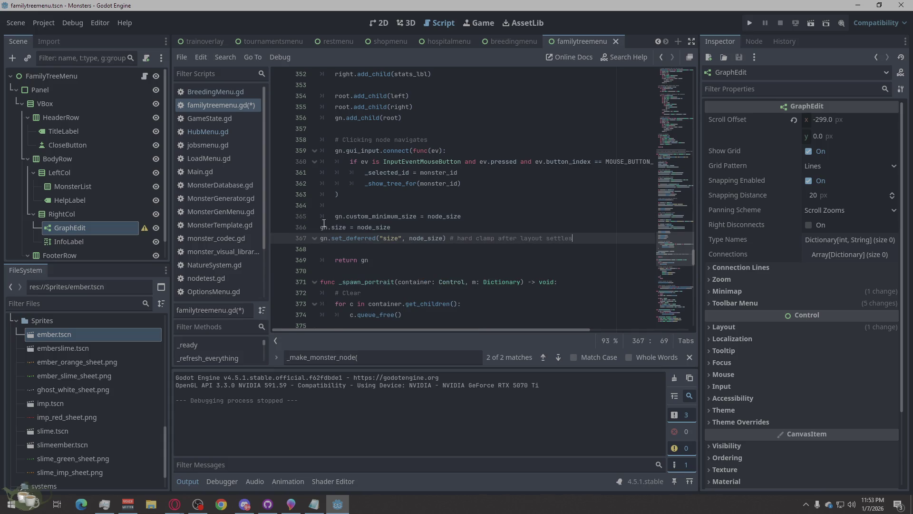
pyautogui.click(320, 227)
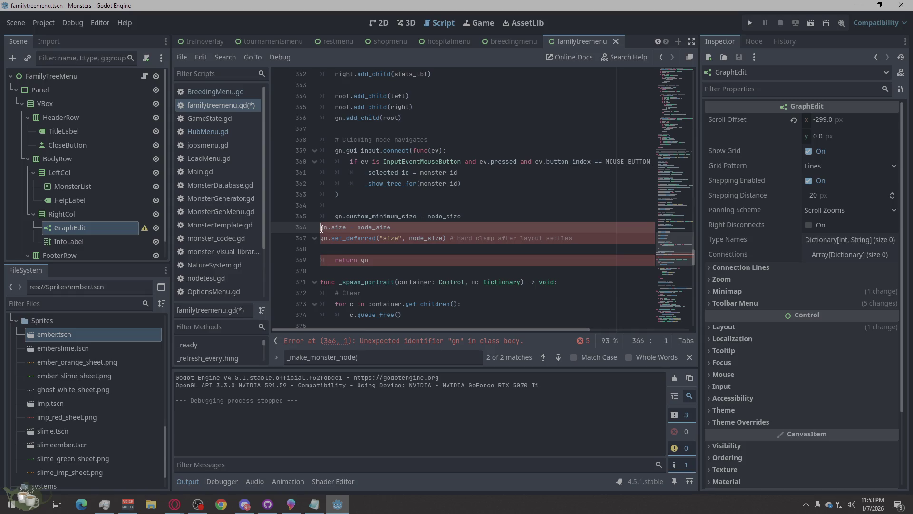
pyautogui.press('Tab')
pyautogui.press('Down')
pyautogui.press('Tab')
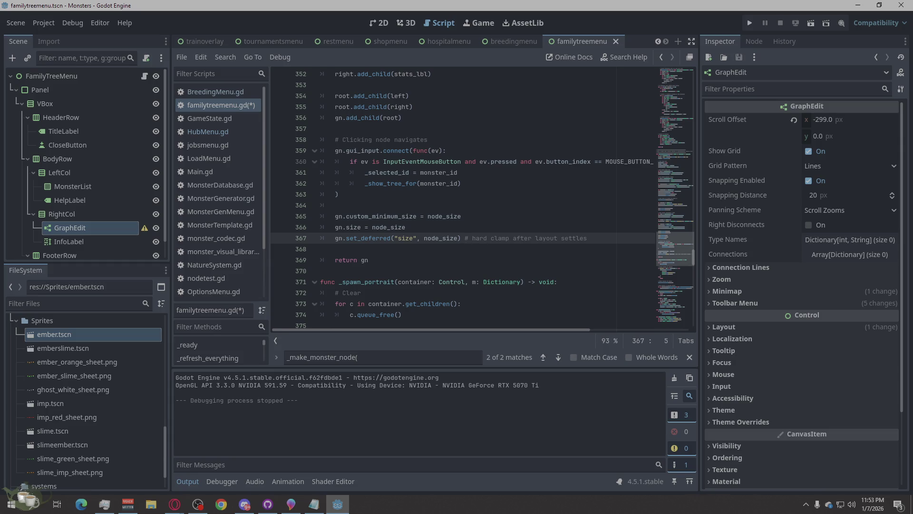
pyautogui.click(174, 503)
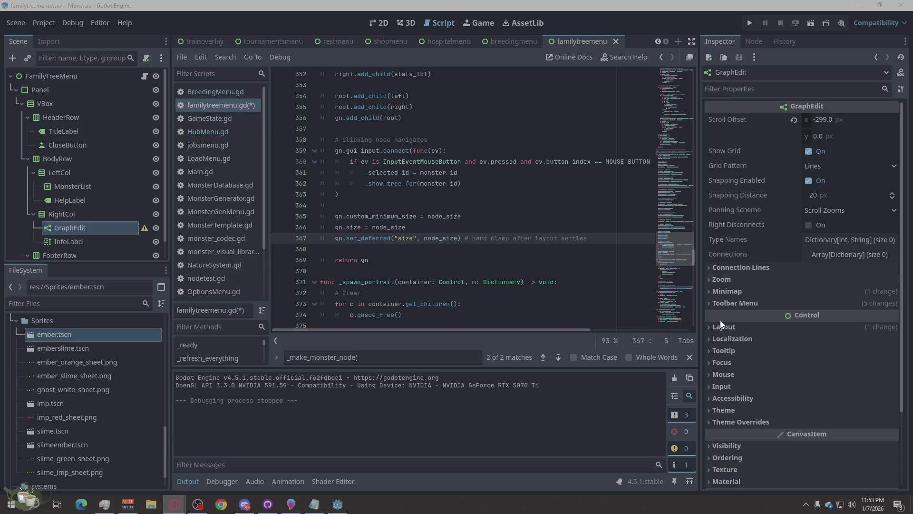
pyautogui.click(434, 355)
# Find the node_size export on line 22 and change its default from Vector2(360, 150) to Vector2(320, 150).
pyautogui.hotkey('ctrl', 'a')
pyautogui.write('@export var node_size: Vector2')
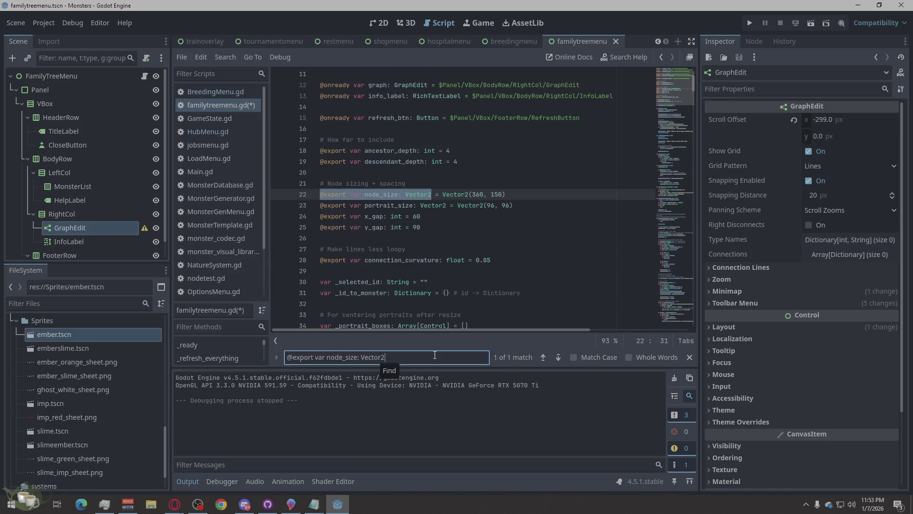
pyautogui.click(484, 195)
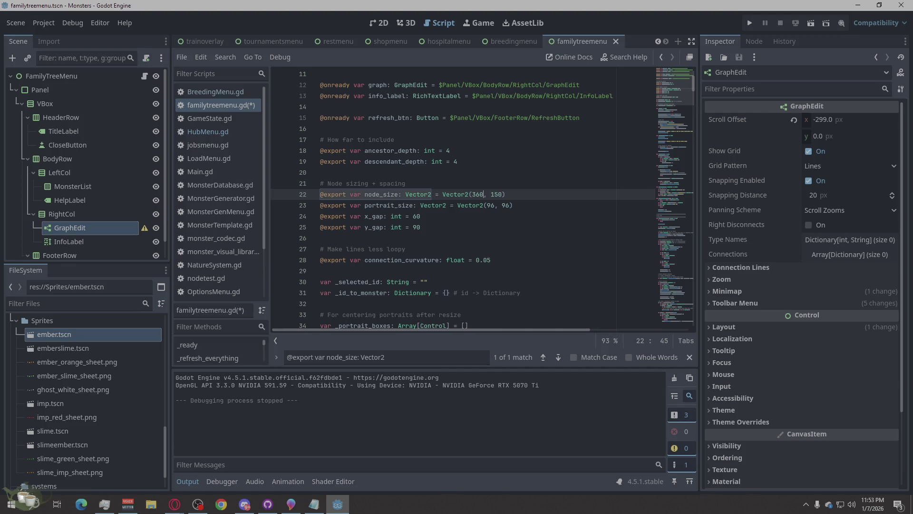
pyautogui.click(592, 246)
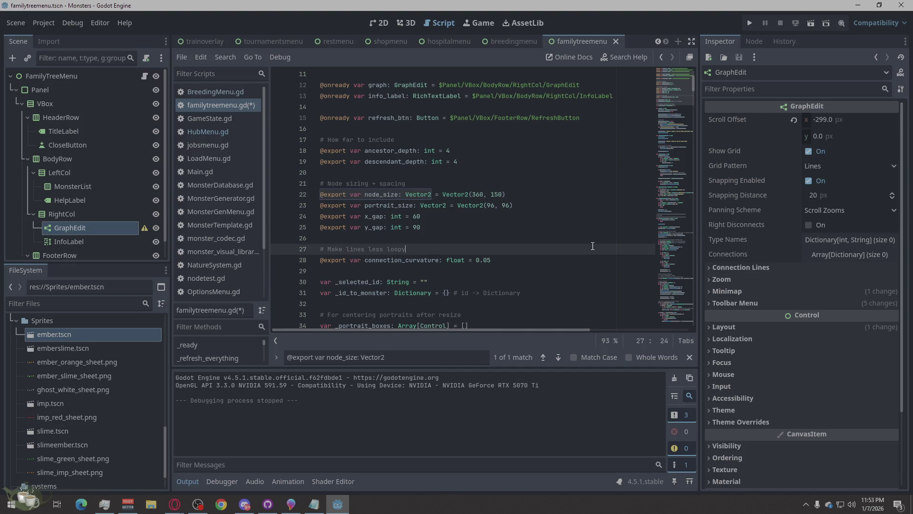
pyautogui.click(475, 194)
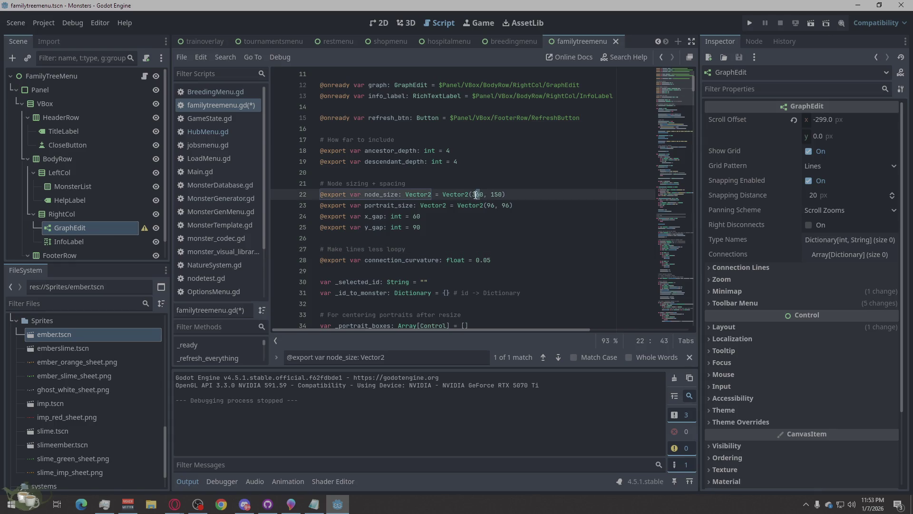
pyautogui.press('Delete')
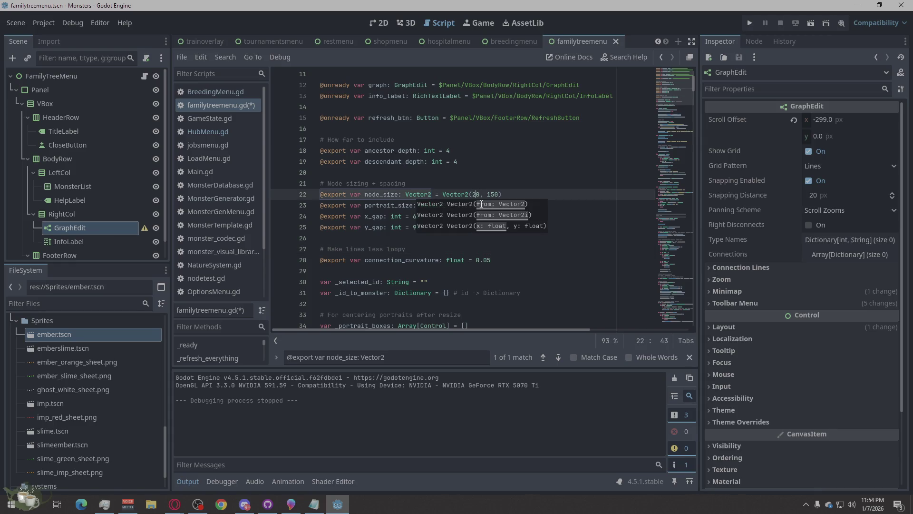
pyautogui.write('2')
pyautogui.click(515, 238)
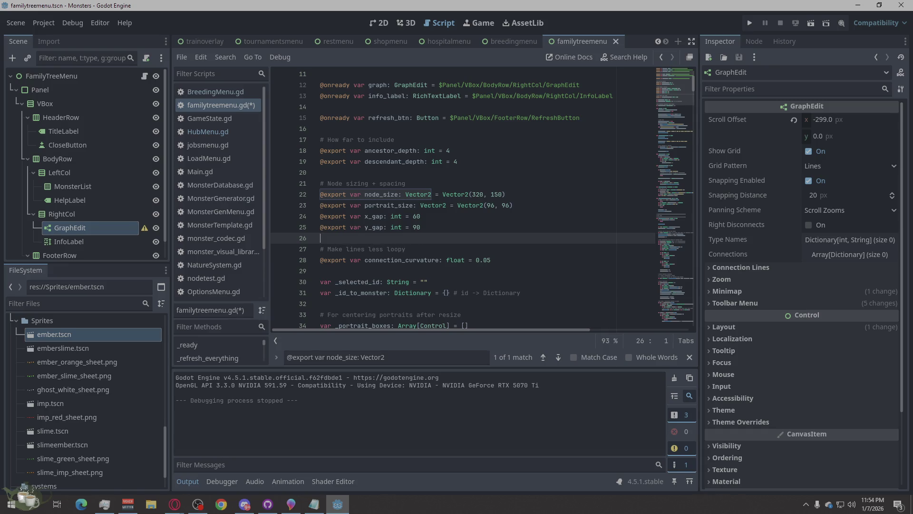
pyautogui.hotkey('alt', 'Tab')
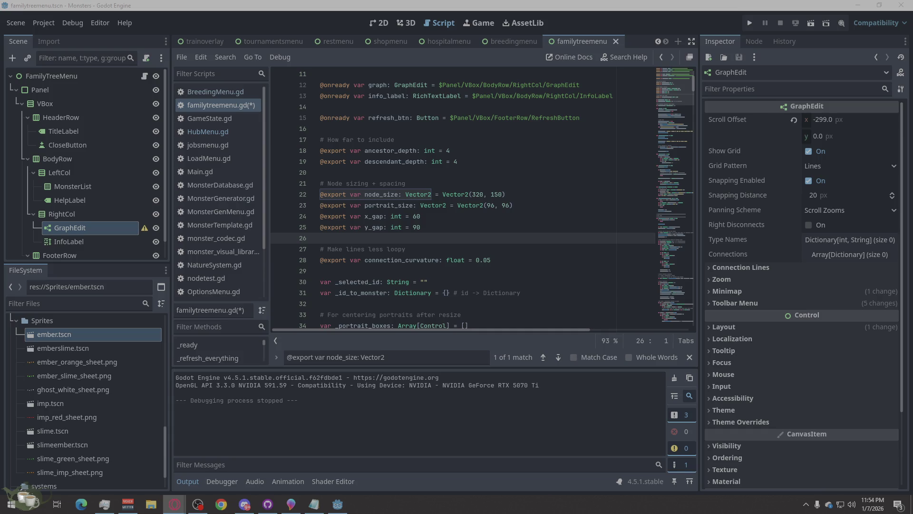
# Search for 'func _make_monster_node(monster_id', zoom the code out and scroll through the function.
pyautogui.click(426, 353)
pyautogui.hotkey('ctrl', 'a')
pyautogui.write('func _make_monster_node(monster_id')
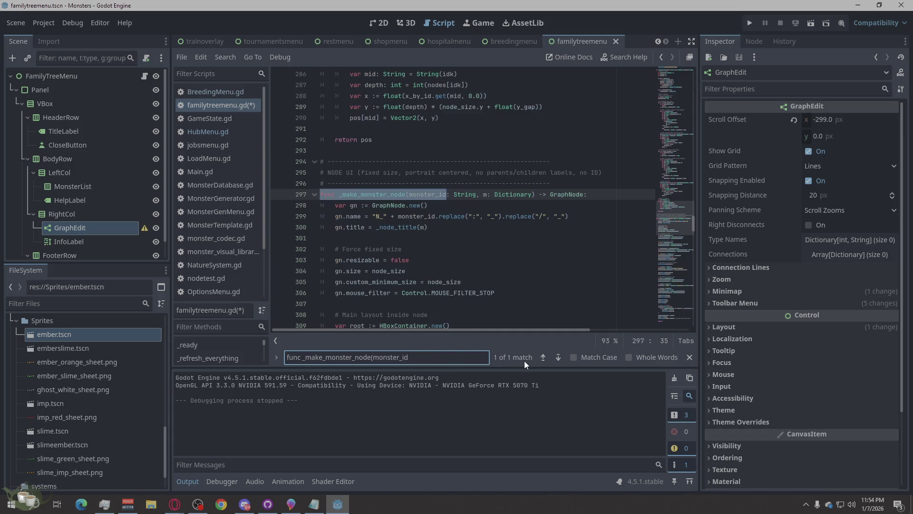
pyautogui.scroll(-4, 396, 243)
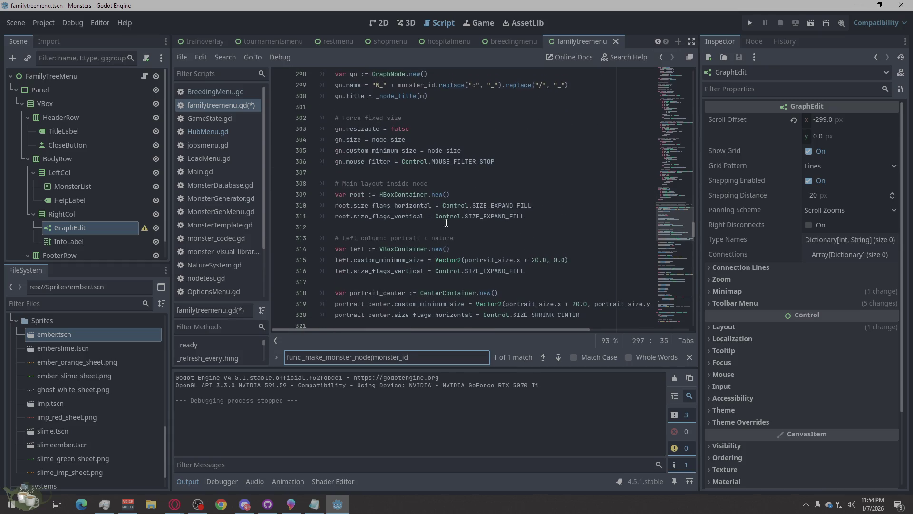
pyautogui.hotkey('ctrl', '-')
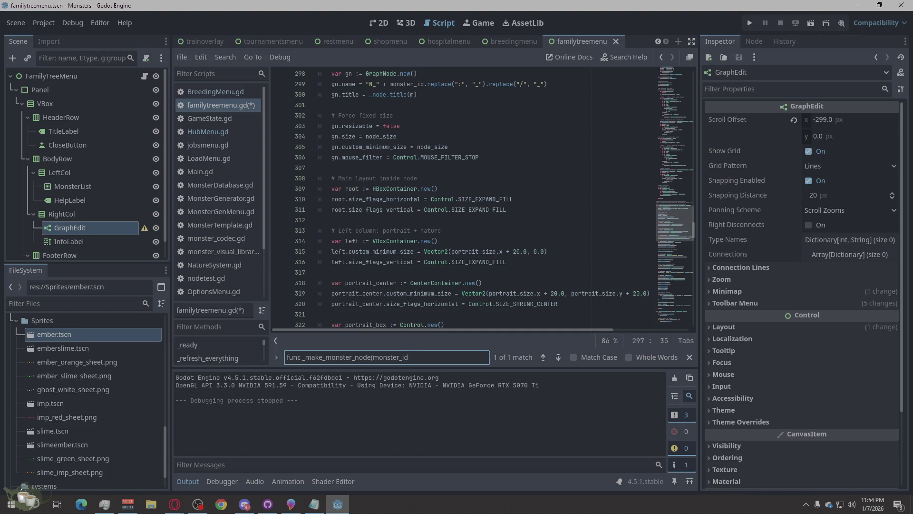
pyautogui.click(175, 503)
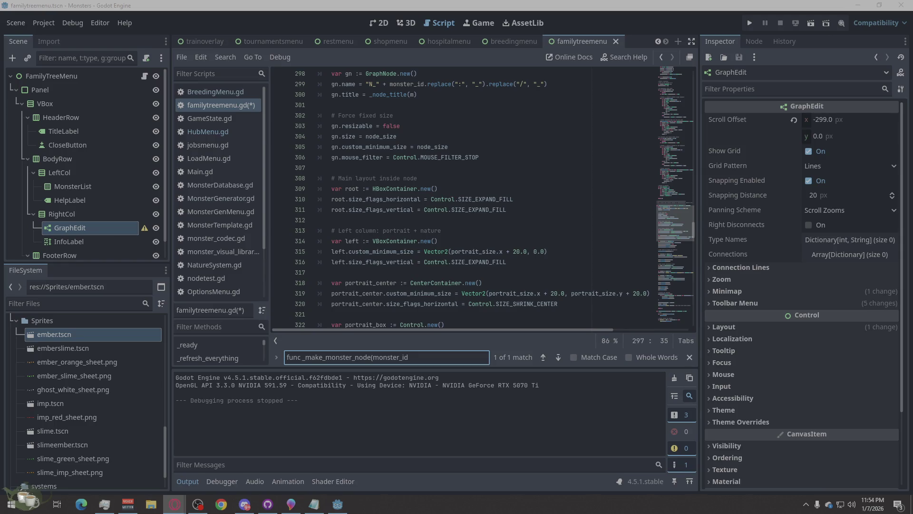
pyautogui.scroll(-9, 456, 247)
pyautogui.scroll(-10, 456, 248)
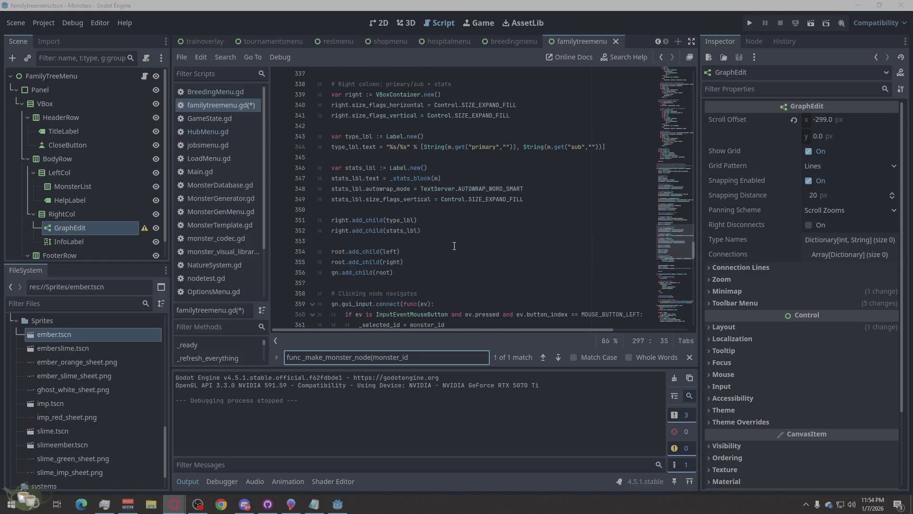
pyautogui.moveTo(350, 164)
pyautogui.mouseDown()
pyautogui.moveTo(344, 71)
pyautogui.moveTo(340, 174)
pyautogui.moveTo(354, 250)
pyautogui.moveTo(521, 246)
pyautogui.moveTo(452, 228)
pyautogui.moveTo(409, 283)
pyautogui.moveTo(318, 252)
pyautogui.mouseUp()
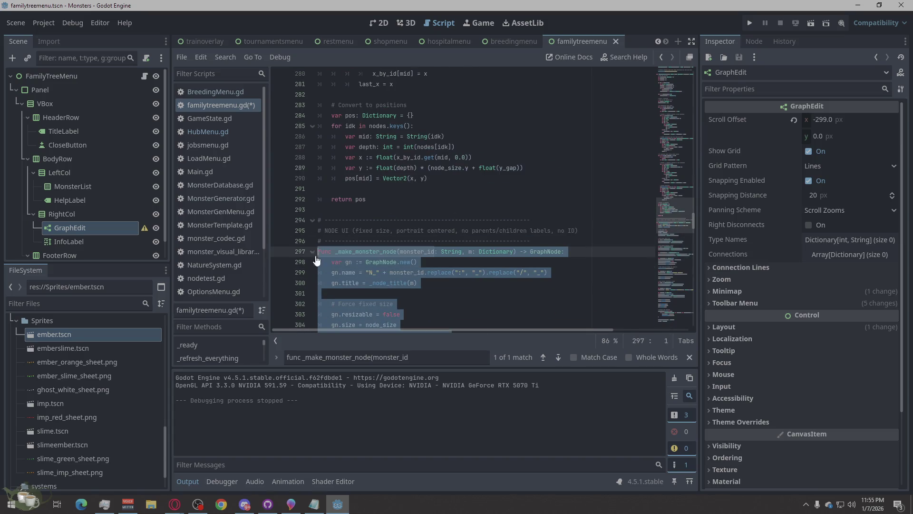
# Paste the revised _make_monster_node over the old function and save familytreemenu.gd.
pyautogui.press('Right')
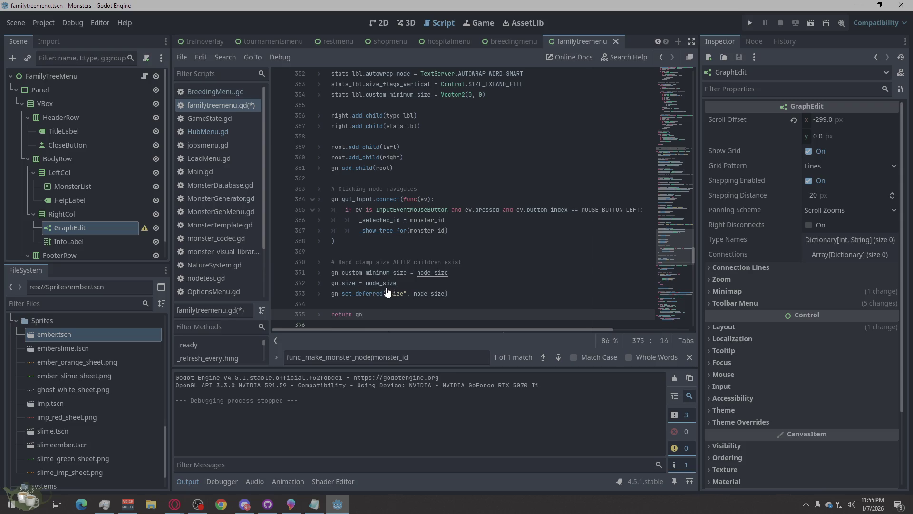
pyautogui.scroll(20, 513, 219)
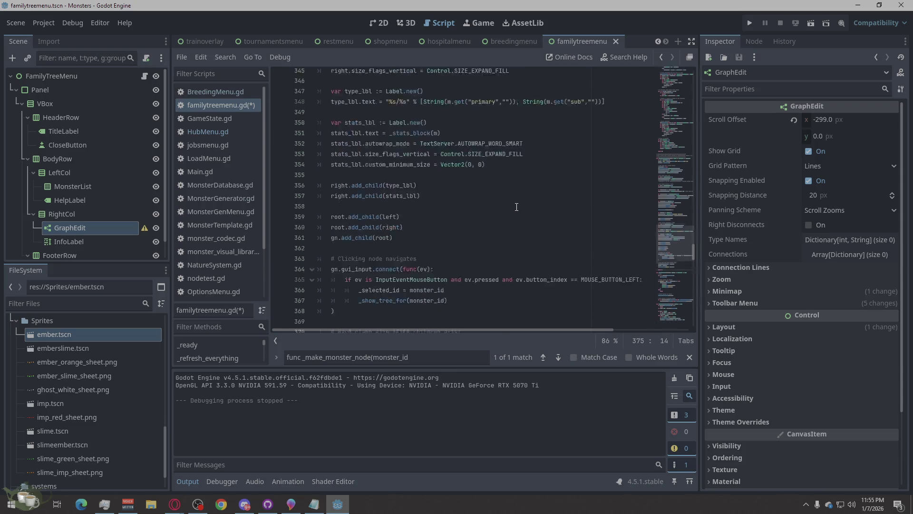
pyautogui.scroll(-8, 510, 228)
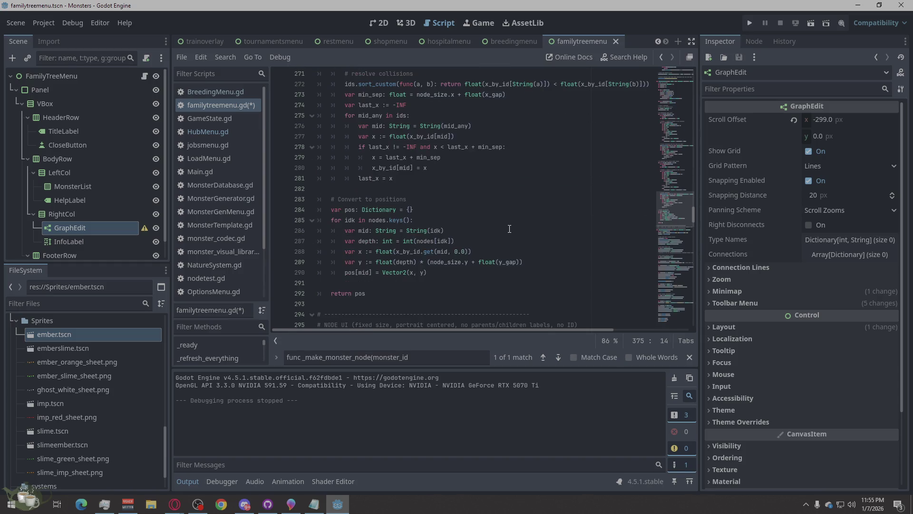
pyautogui.scroll(-4, 510, 228)
pyautogui.hotkey('ctrl', 's')
pyautogui.scroll(-6, 509, 229)
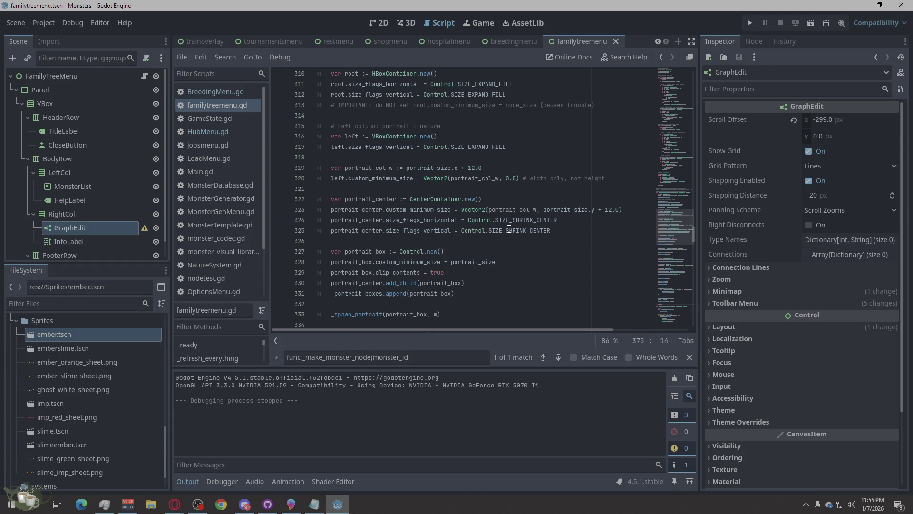
pyautogui.hotkey('alt', 'Tab')
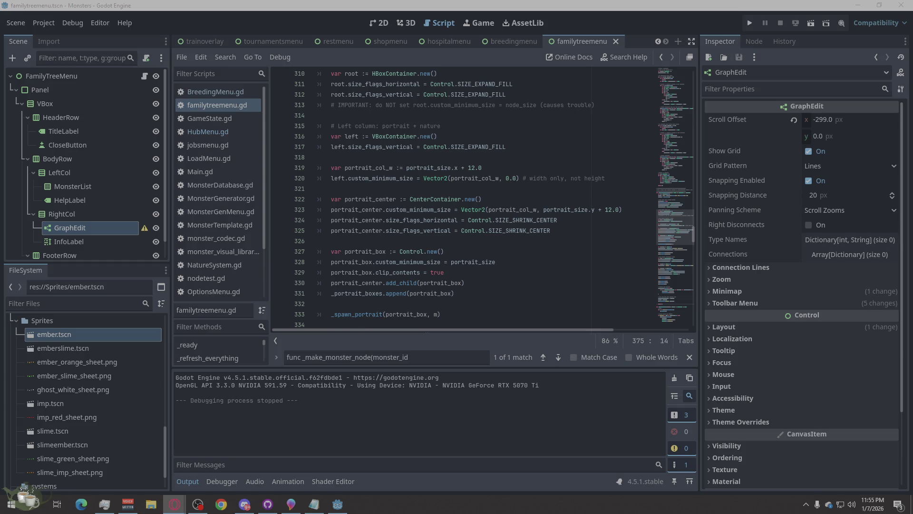
# Run the project, load Save Slot 02 and show the family tree for Ember/Slime (Timid).
pyautogui.click(749, 22)
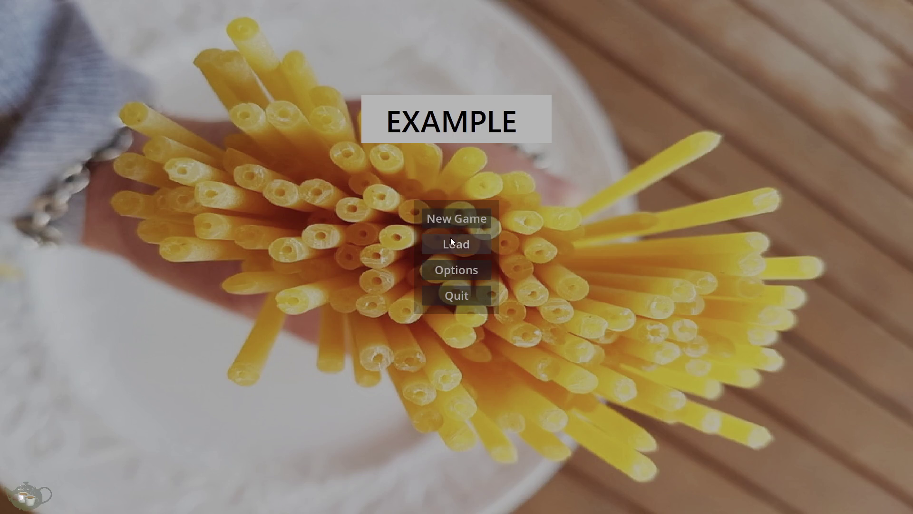
pyautogui.click(450, 240)
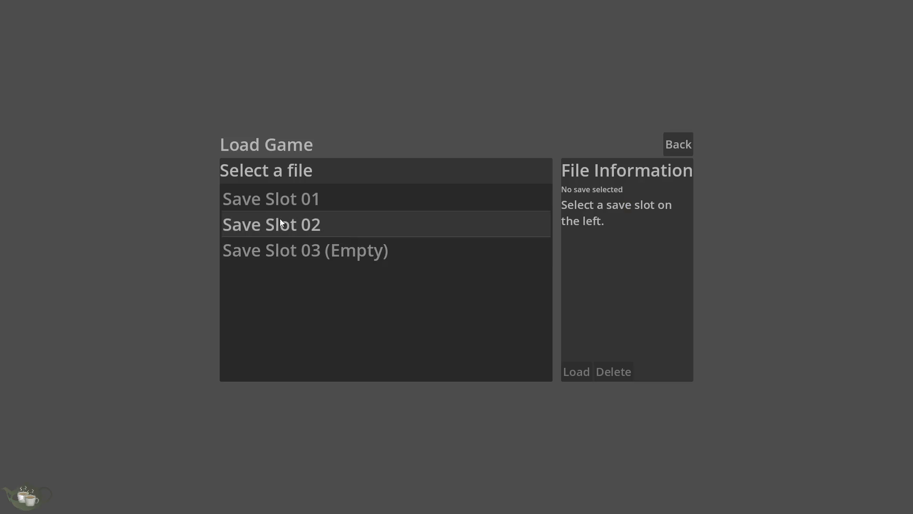
pyautogui.click(286, 224)
pyautogui.click(576, 370)
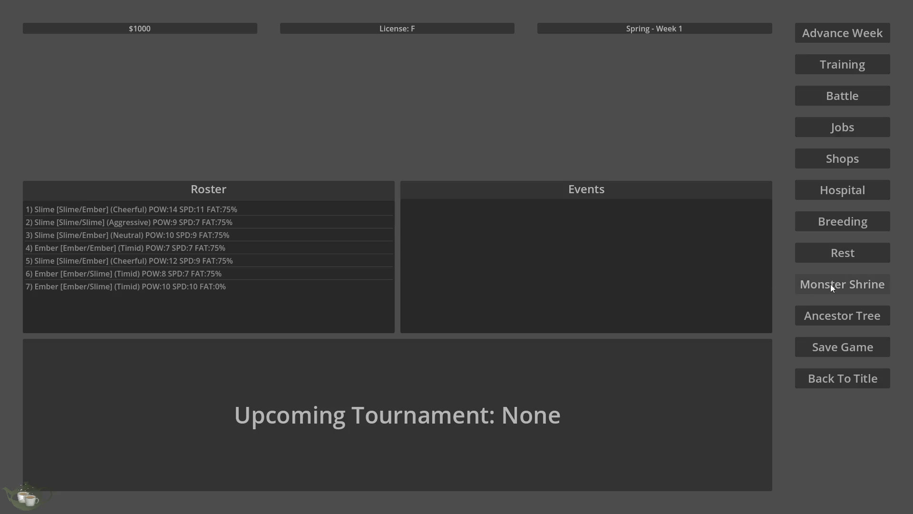
pyautogui.click(846, 316)
pyautogui.click(80, 125)
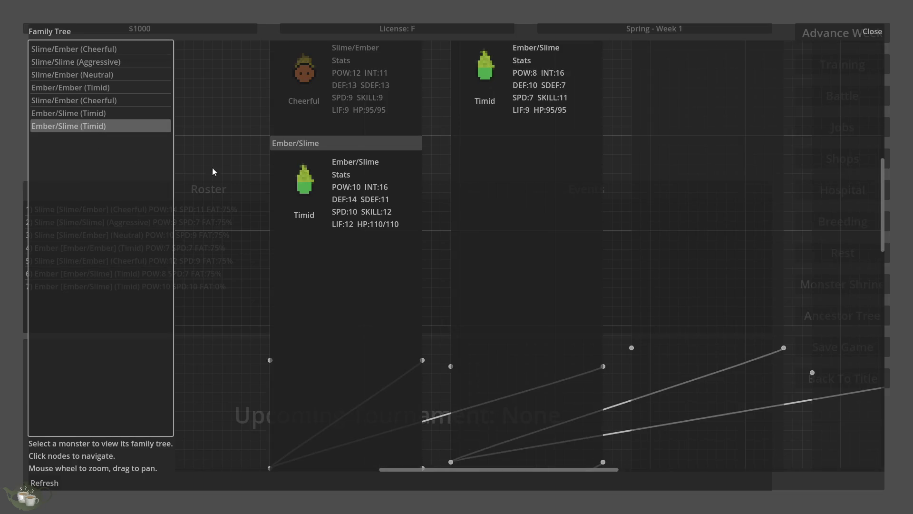
# Scroll the tree and select a monster, then close the panel and quit to the editor.
pyautogui.scroll(-4, 375, 209)
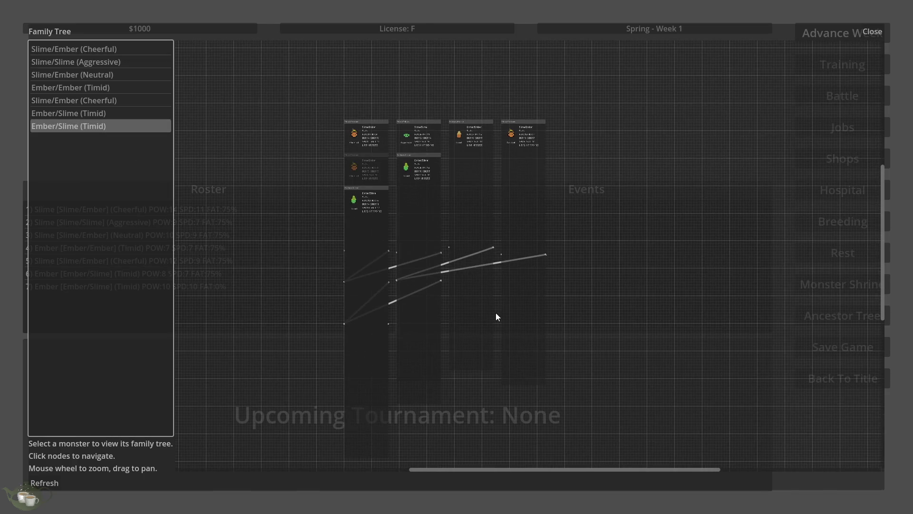
pyautogui.scroll(6, 523, 147)
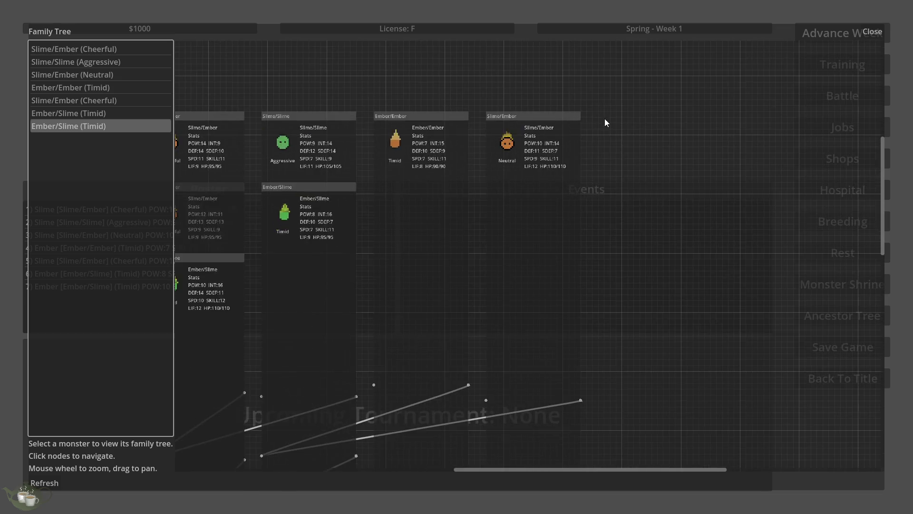
pyautogui.scroll(-6, 777, 297)
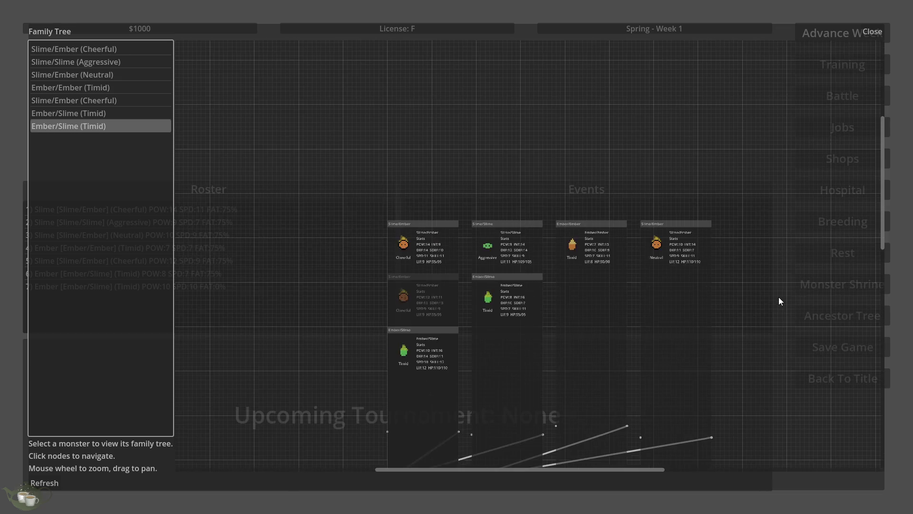
pyautogui.scroll(2, 584, 418)
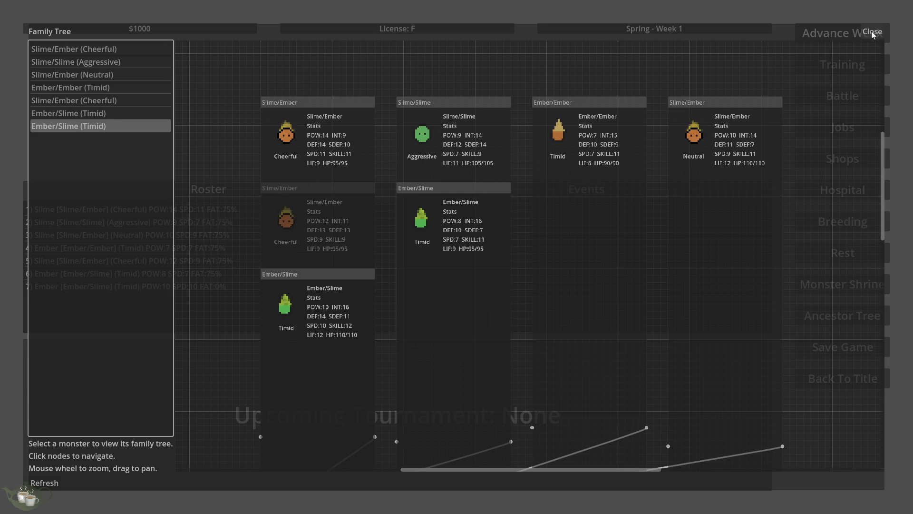
pyautogui.click(362, 217)
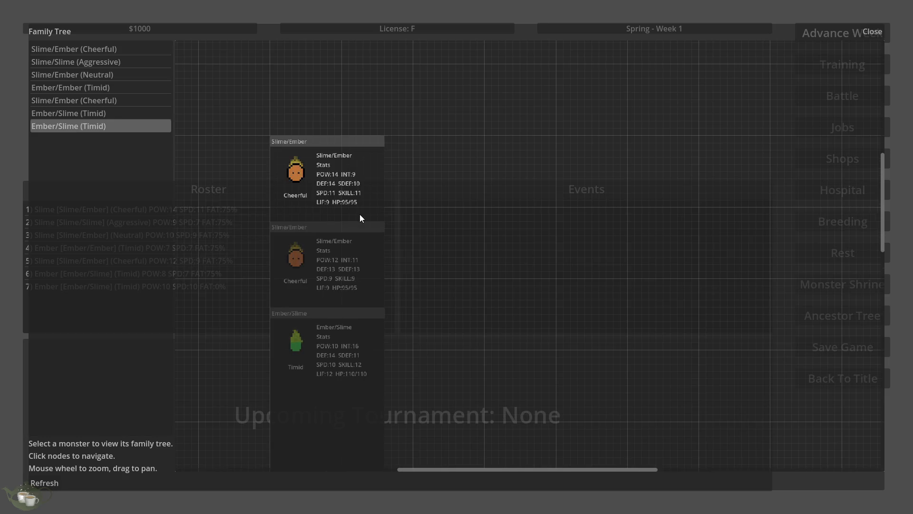
pyautogui.click(875, 33)
pyautogui.click(842, 379)
pyautogui.click(456, 299)
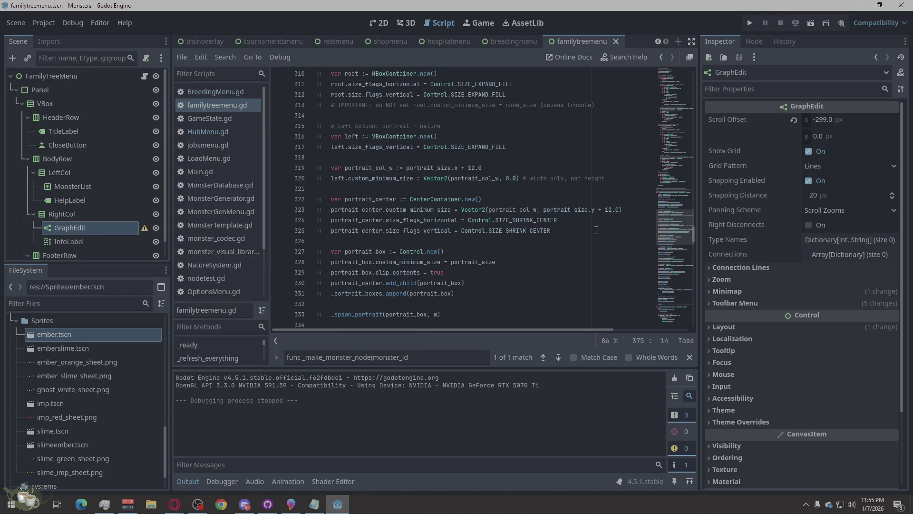
pyautogui.scroll(-5, 566, 275)
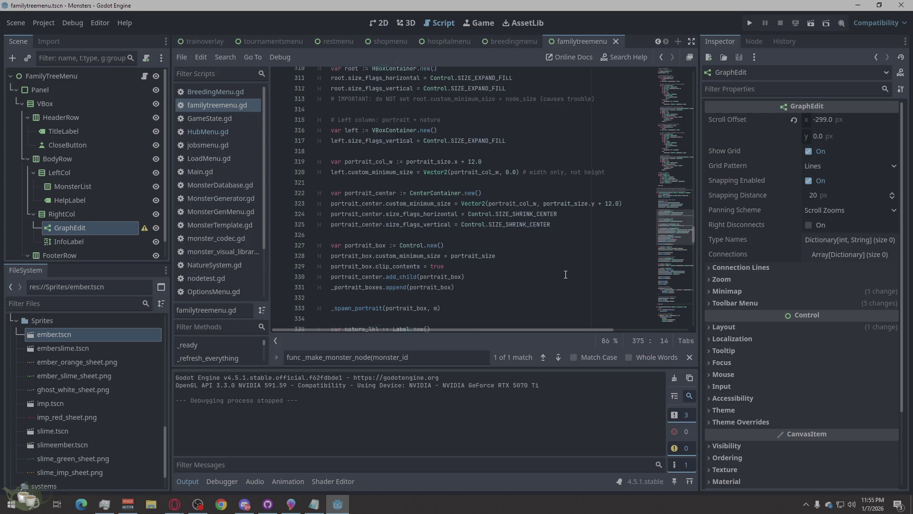
pyautogui.scroll(-12, 566, 274)
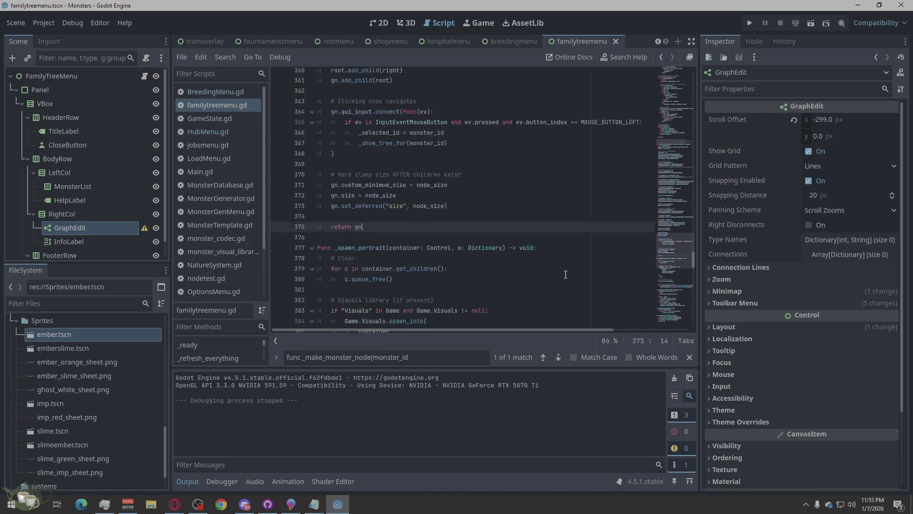
pyautogui.scroll(2, 411, 226)
pyautogui.click(411, 221)
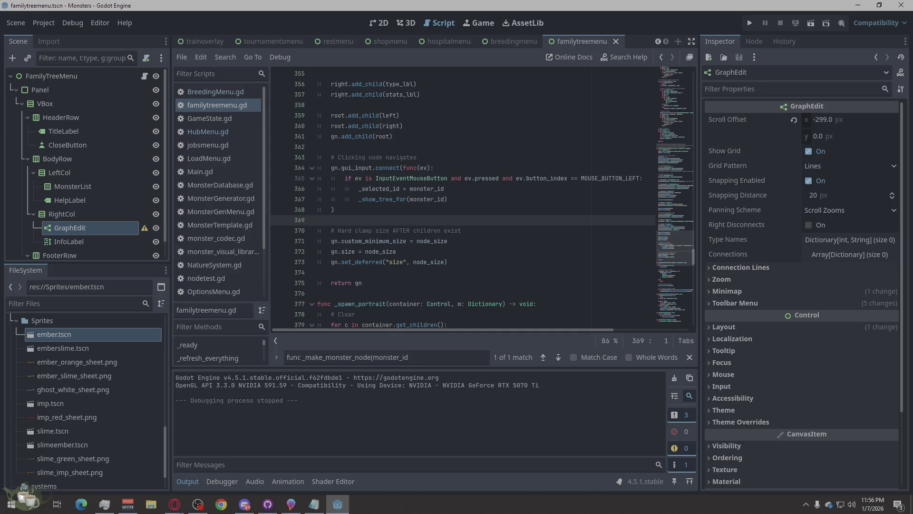
pyautogui.hotkey('alt', 'Tab')
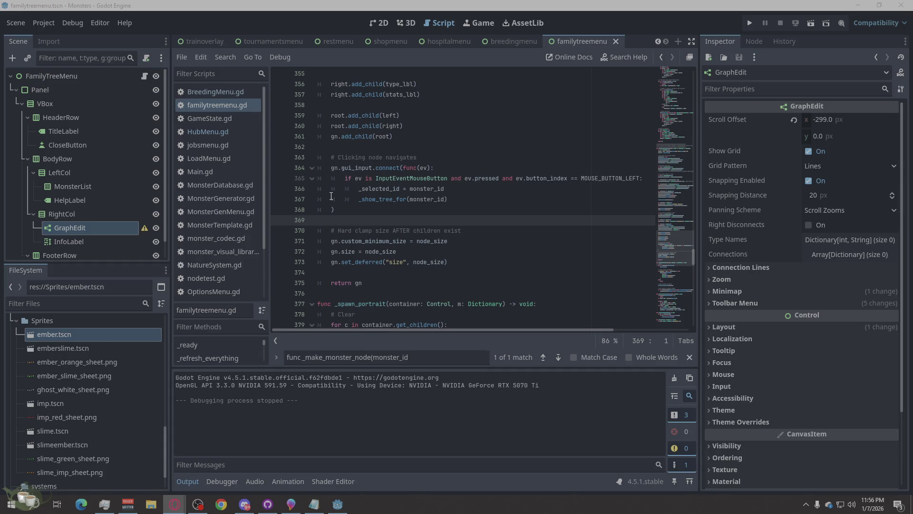
pyautogui.scroll(3, 332, 196)
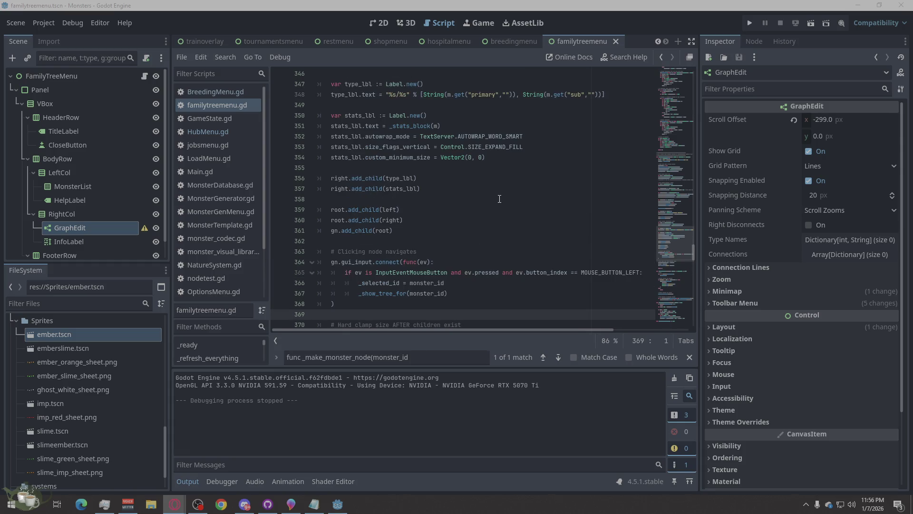
pyautogui.scroll(4, 499, 198)
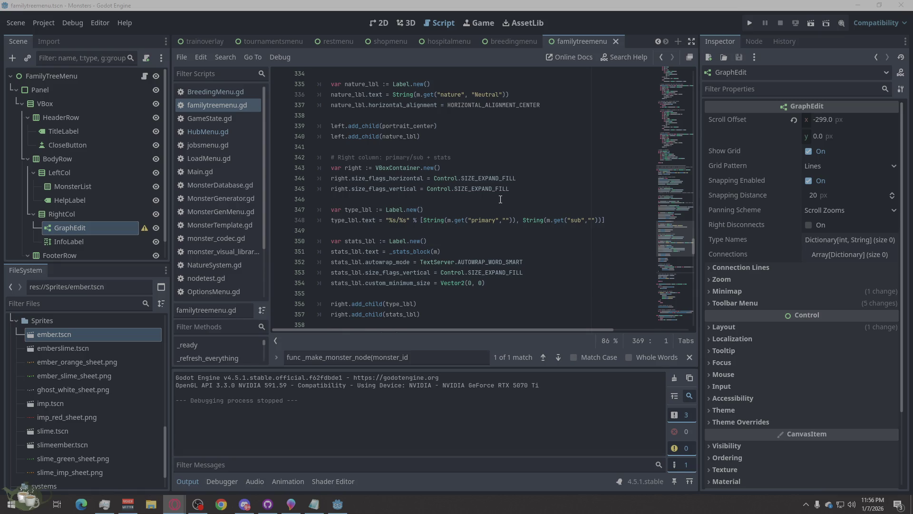
pyautogui.scroll(1, 462, 232)
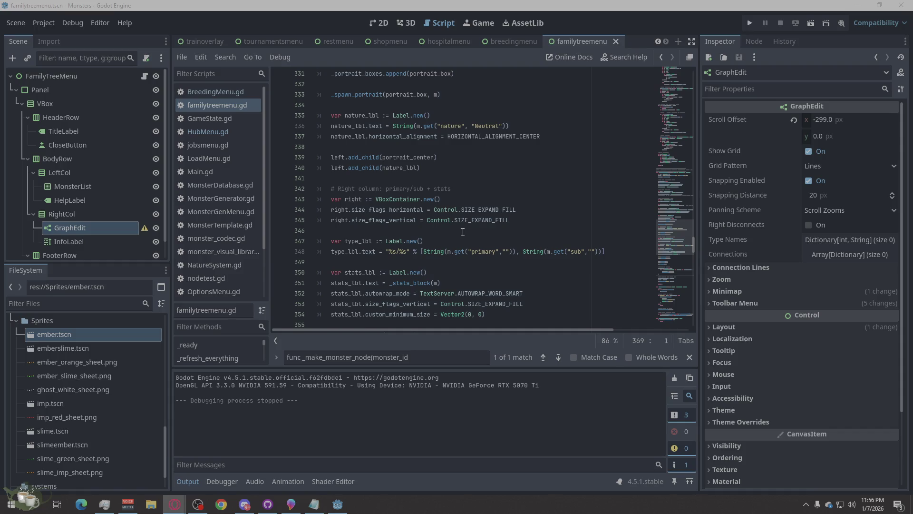
pyautogui.scroll(2, 462, 232)
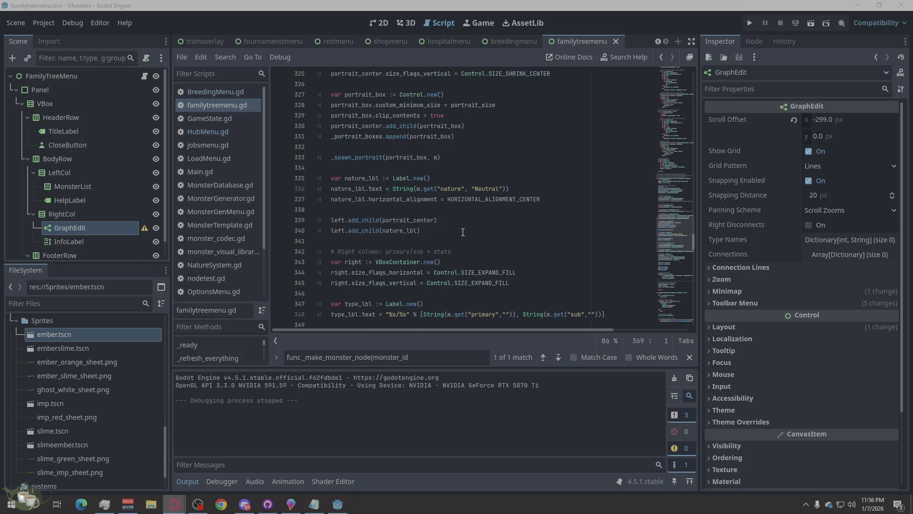
pyautogui.scroll(-5, 472, 238)
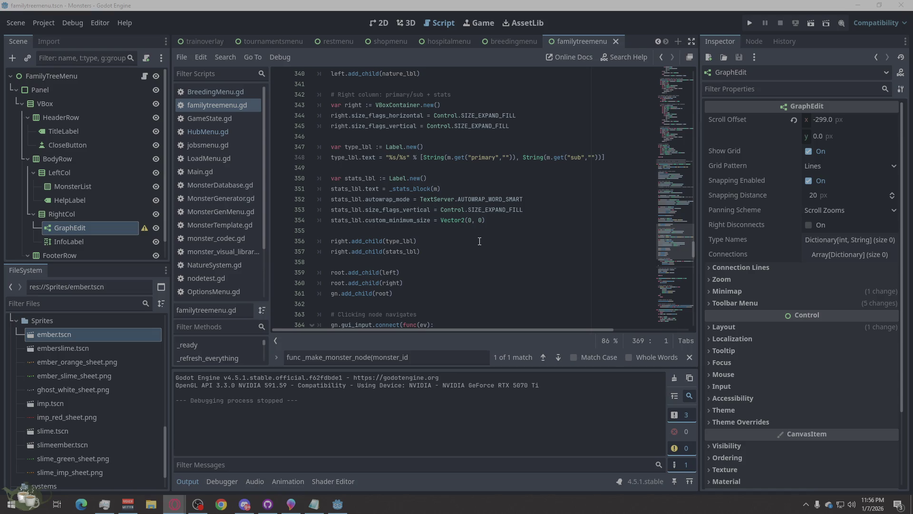
pyautogui.scroll(2, 480, 241)
pyautogui.scroll(3, 479, 241)
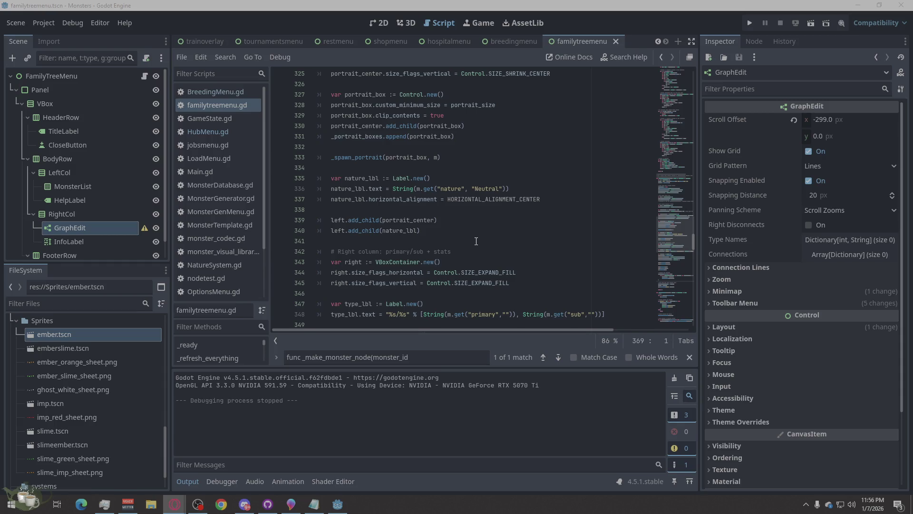
pyautogui.moveTo(404, 258)
pyautogui.scroll(2, 460, 214)
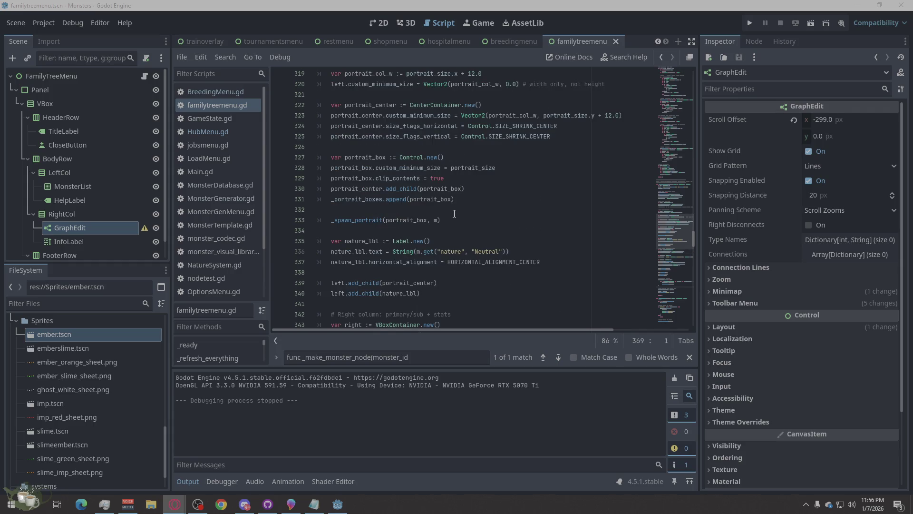
pyautogui.scroll(3, 448, 215)
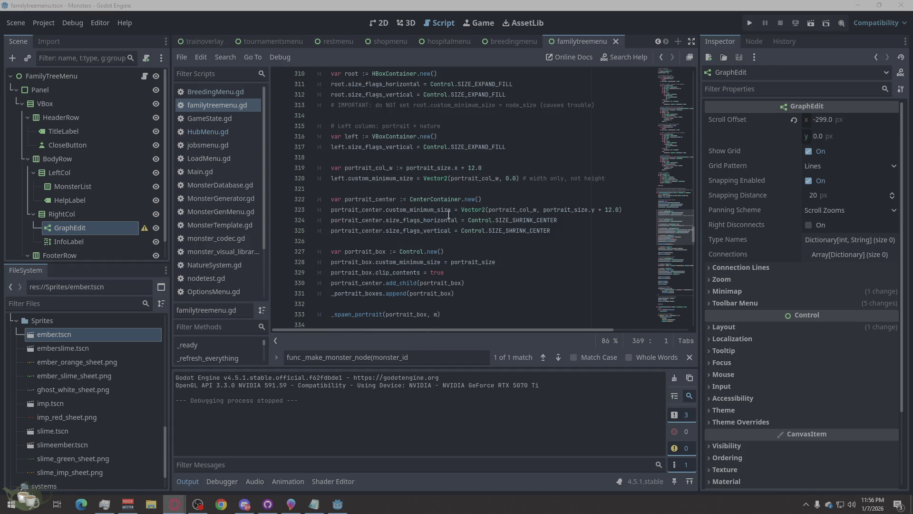
pyautogui.scroll(-3, 501, 247)
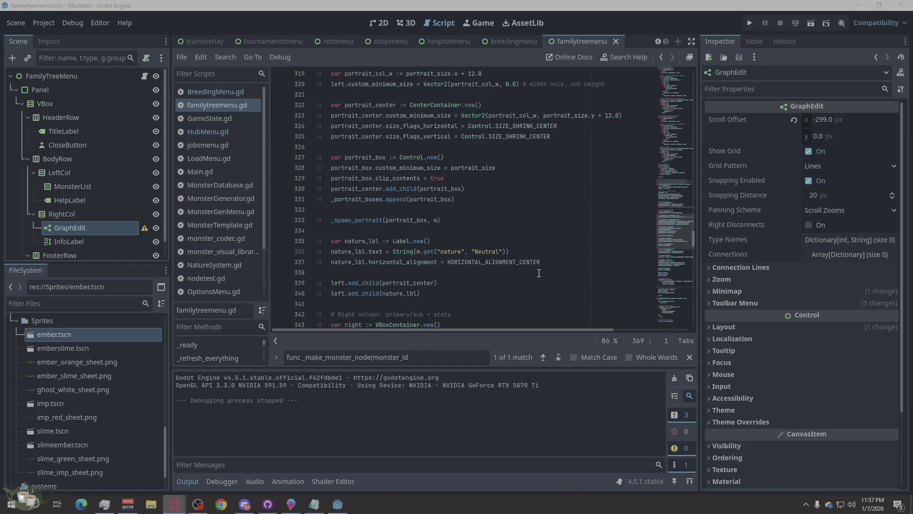
pyautogui.moveTo(542, 262)
pyautogui.mouseDown()
pyautogui.moveTo(341, 261)
pyautogui.moveTo(361, 252)
pyautogui.moveTo(397, 260)
pyautogui.moveTo(365, 261)
pyautogui.mouseUp()
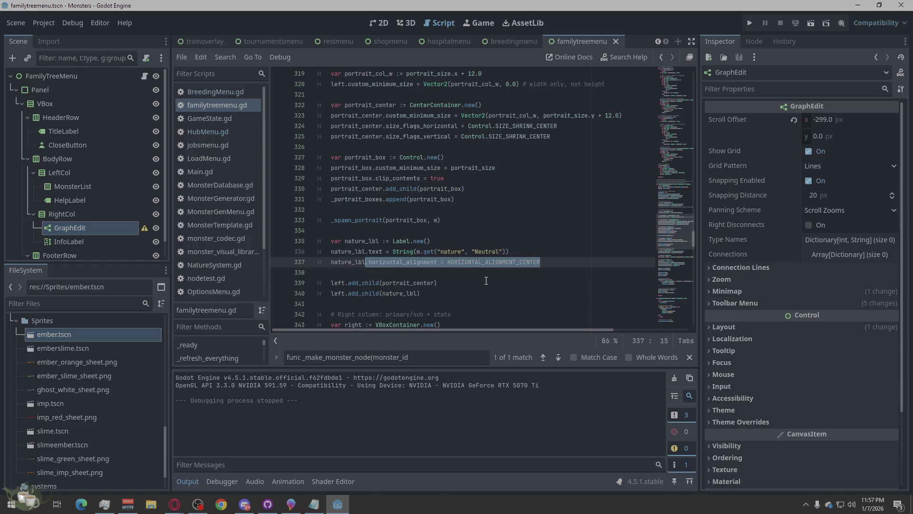
pyautogui.click(518, 230)
pyautogui.scroll(3, 519, 230)
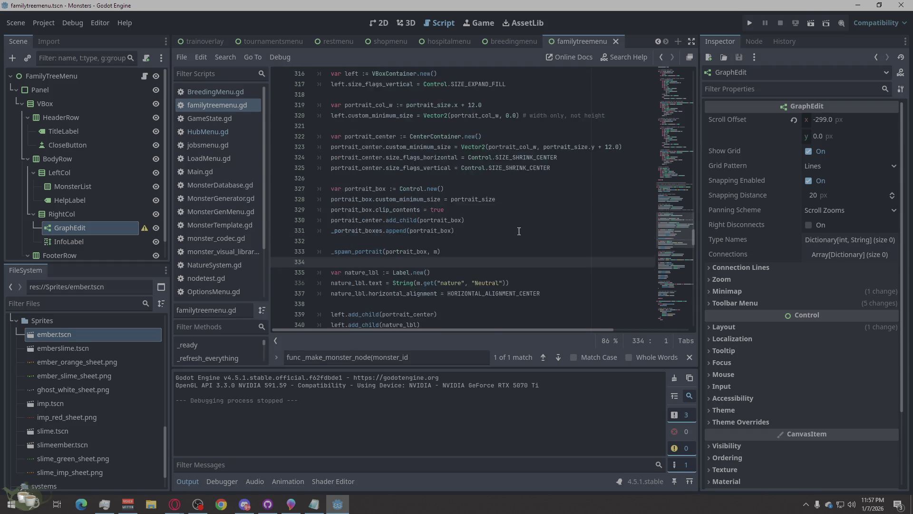
pyautogui.scroll(10, 519, 230)
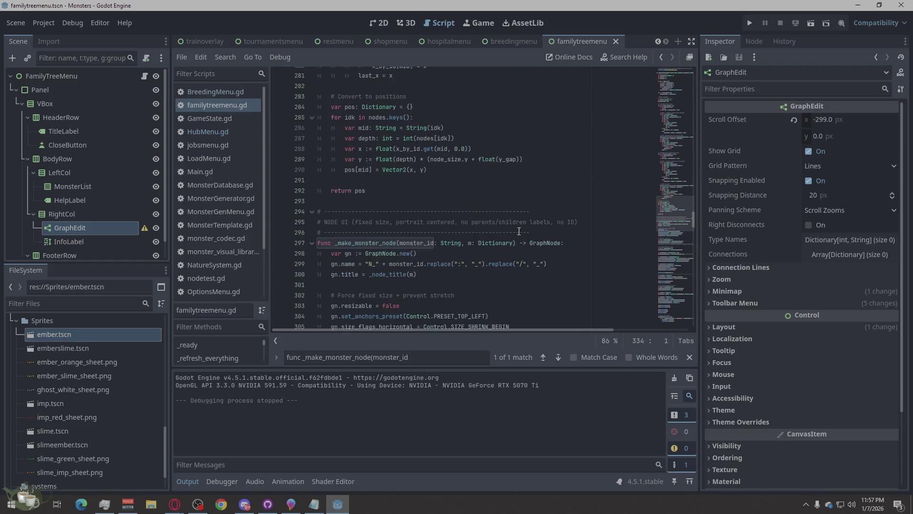
pyautogui.scroll(-2, 482, 272)
pyautogui.click(491, 233)
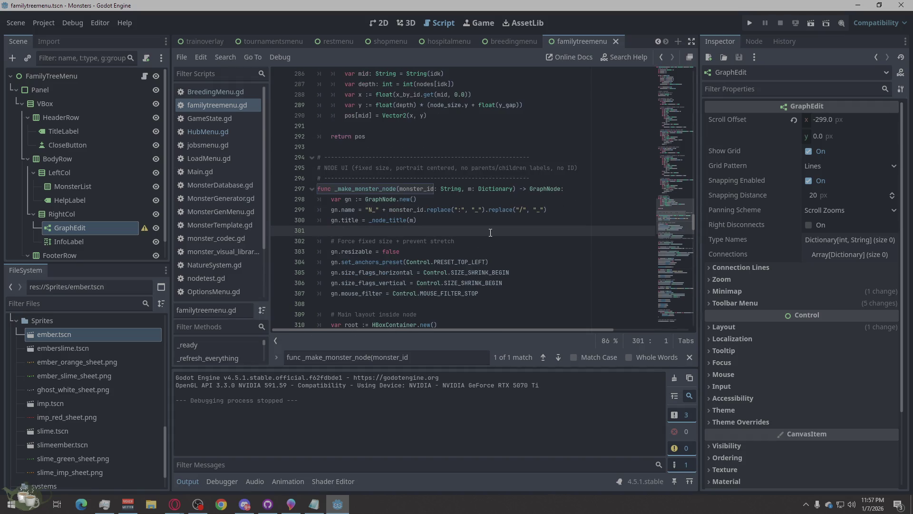
pyautogui.scroll(-2, 470, 198)
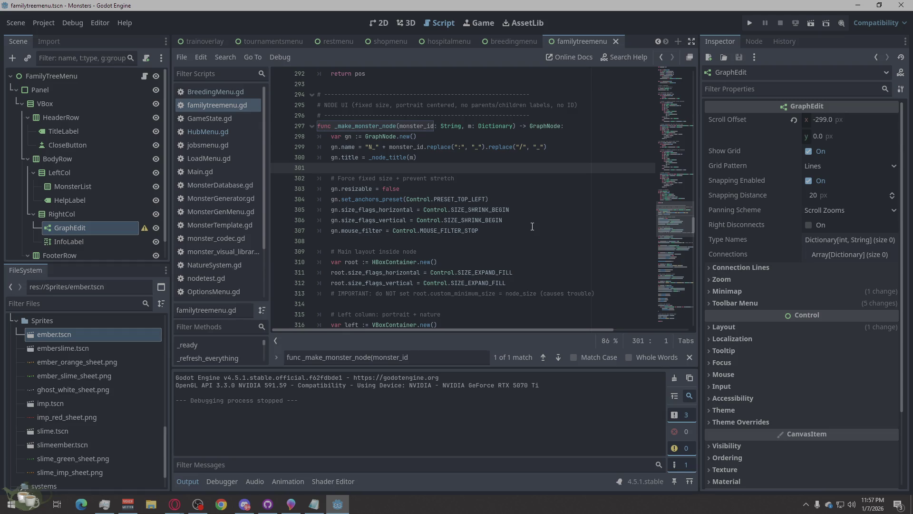
pyautogui.scroll(-1, 532, 227)
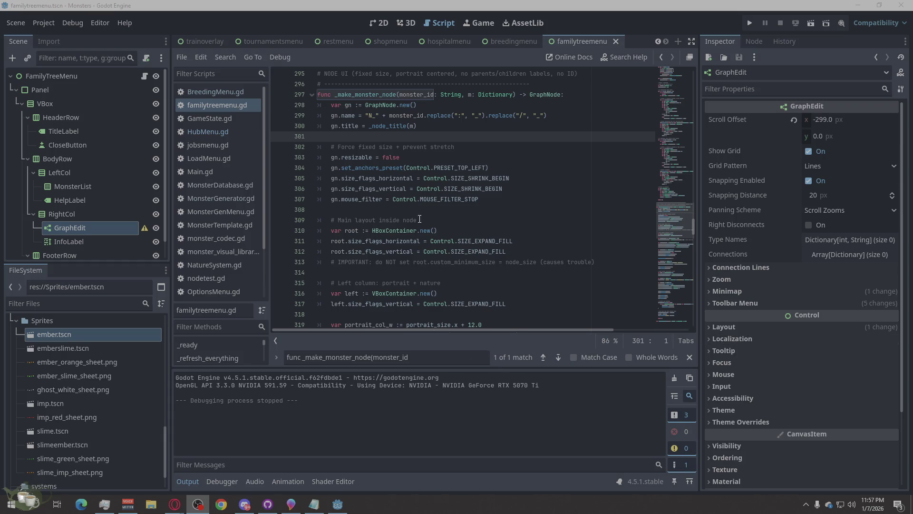
pyautogui.moveTo(434, 195)
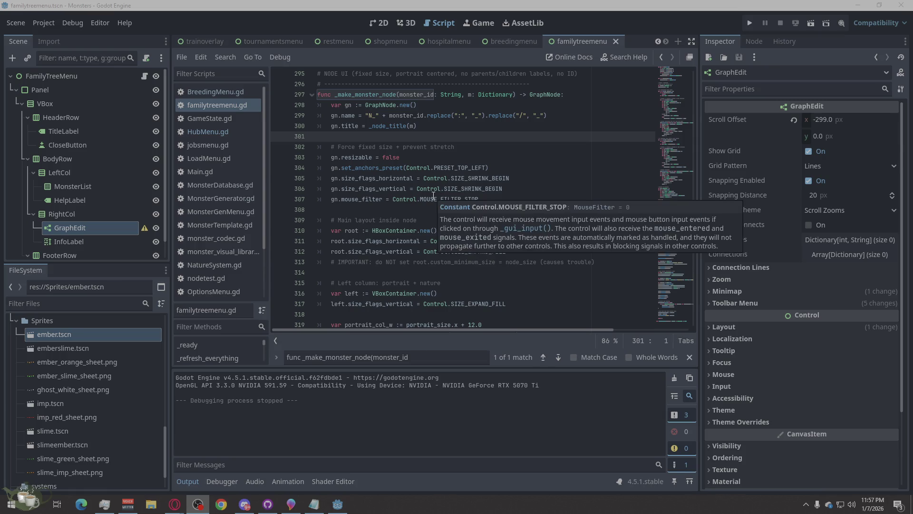
pyautogui.scroll(-2, 533, 281)
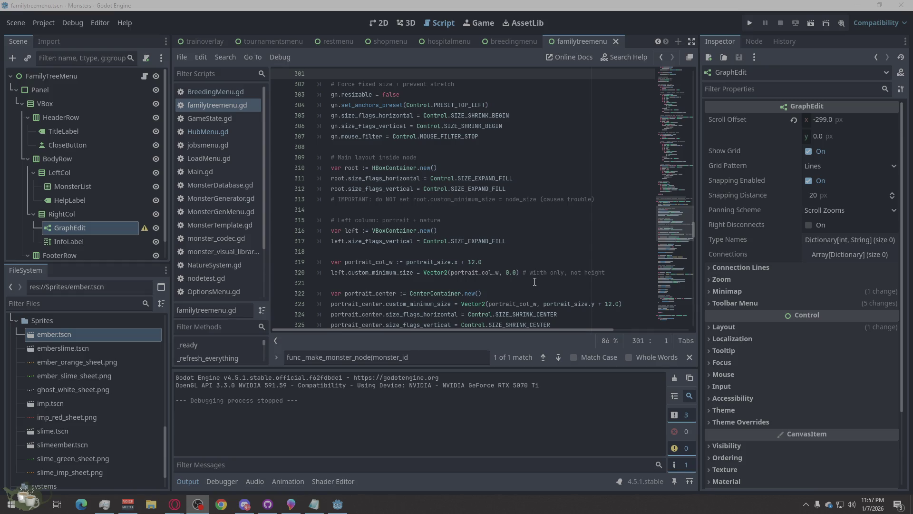
pyautogui.scroll(4, 532, 270)
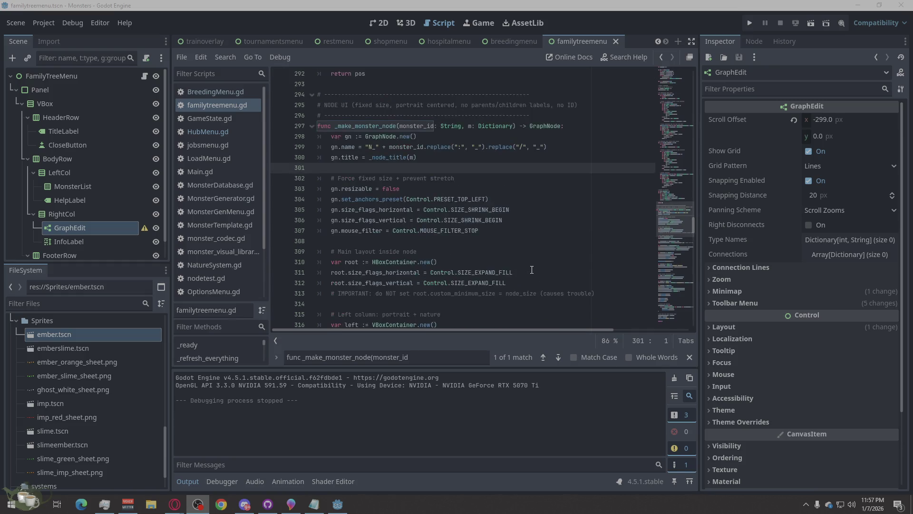
pyautogui.scroll(-2, 532, 270)
pyautogui.scroll(-2, 531, 269)
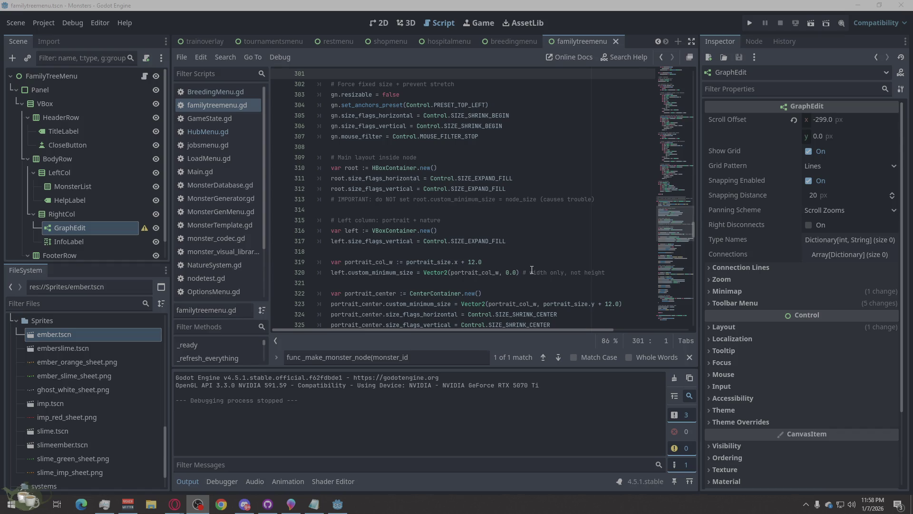
pyautogui.scroll(1, 532, 269)
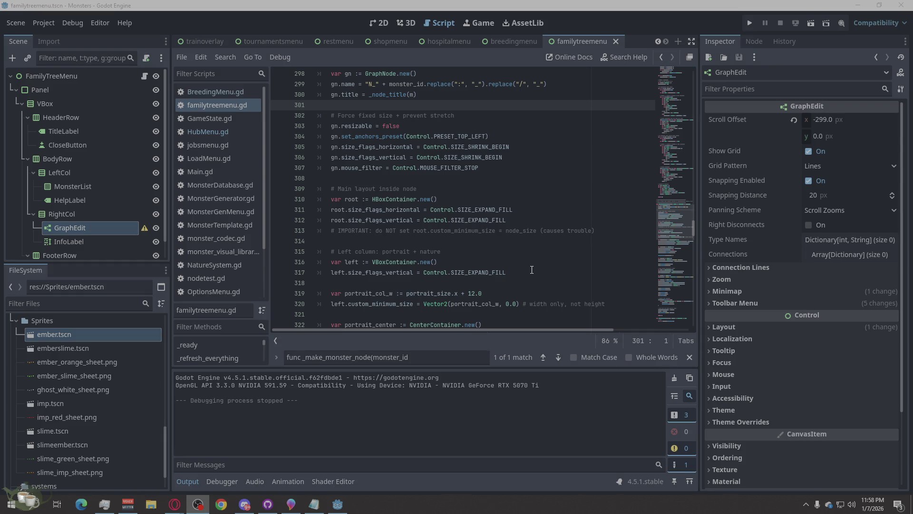
pyautogui.scroll(-1, 531, 269)
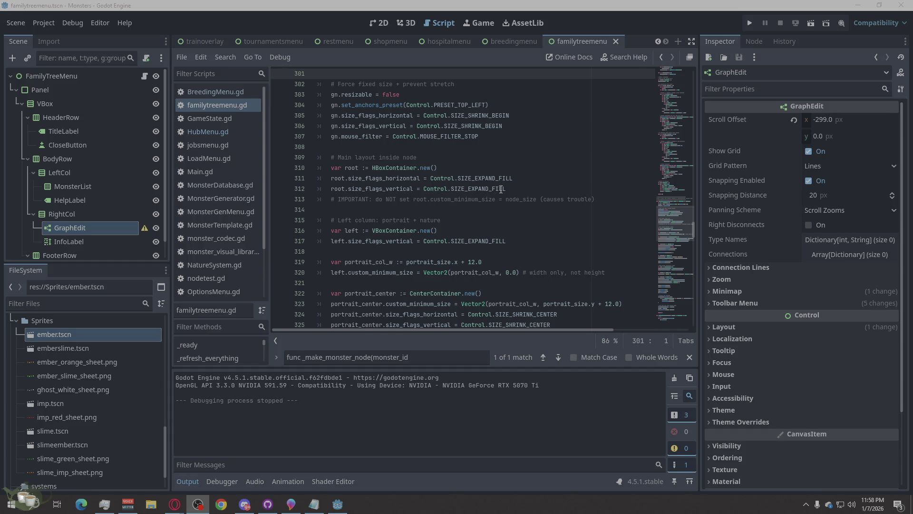
pyautogui.moveTo(506, 189); pyautogui.dragTo(489, 189)
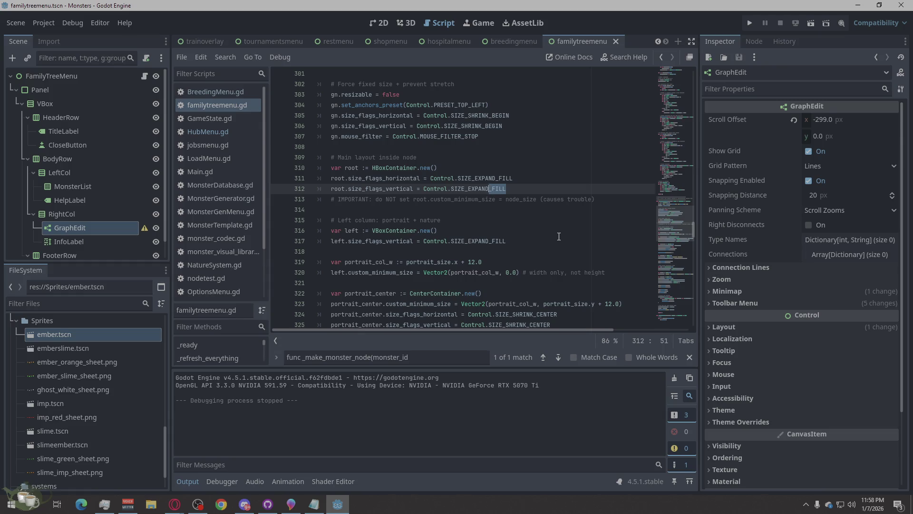
# Trim line 312's vertical flag to SIZE_EXPAND, save the script, and run the project.
pyautogui.press('BackSpace')
pyautogui.hotkey('ctrl', 's')
pyautogui.click(745, 27)
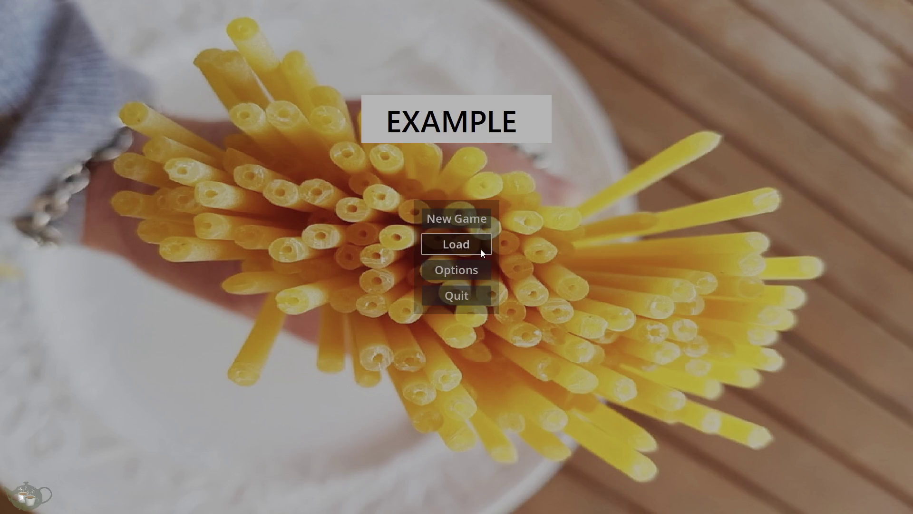
# Load Save Slot 02 and zoom through the Ember/Slime (Timid) ancestor tree.
pyautogui.click(480, 249)
pyautogui.click(433, 224)
pyautogui.click(573, 369)
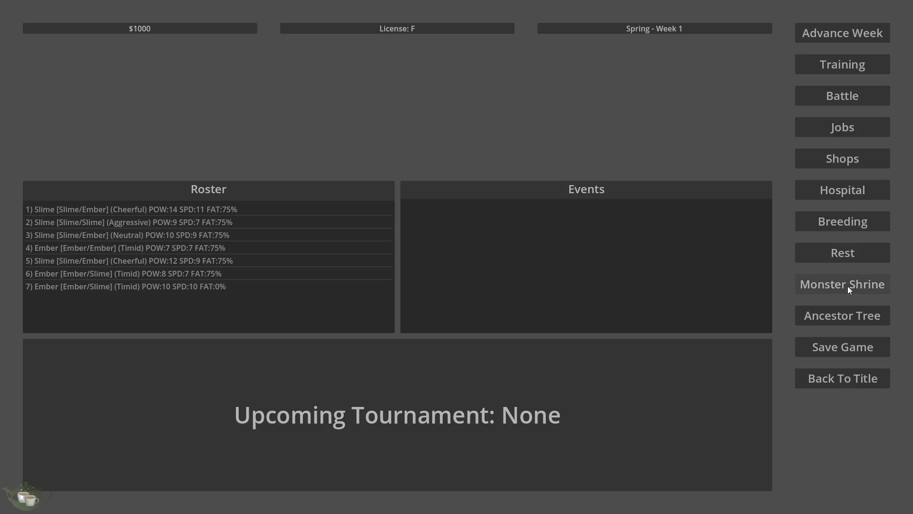
pyautogui.click(853, 315)
pyautogui.click(144, 126)
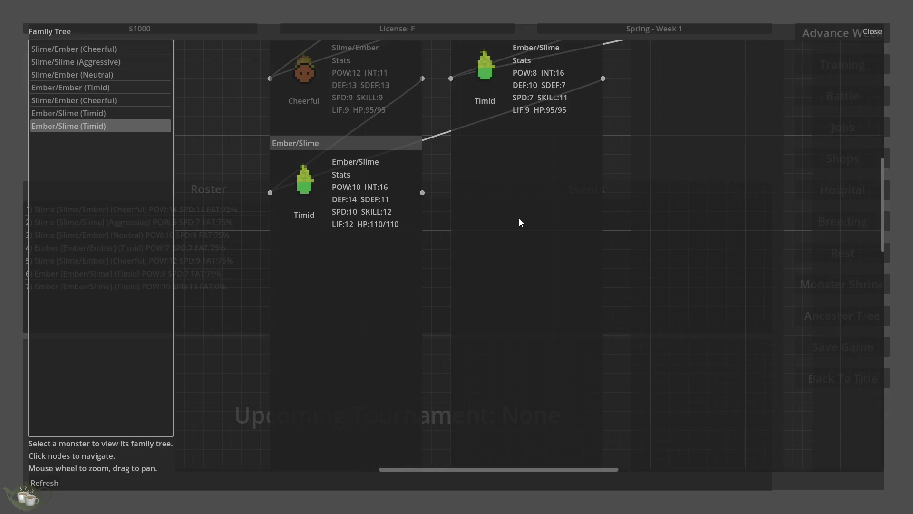
pyautogui.scroll(-3, 403, 204)
pyautogui.scroll(-5, 403, 204)
pyautogui.scroll(3, 467, 164)
pyautogui.scroll(3, 536, 155)
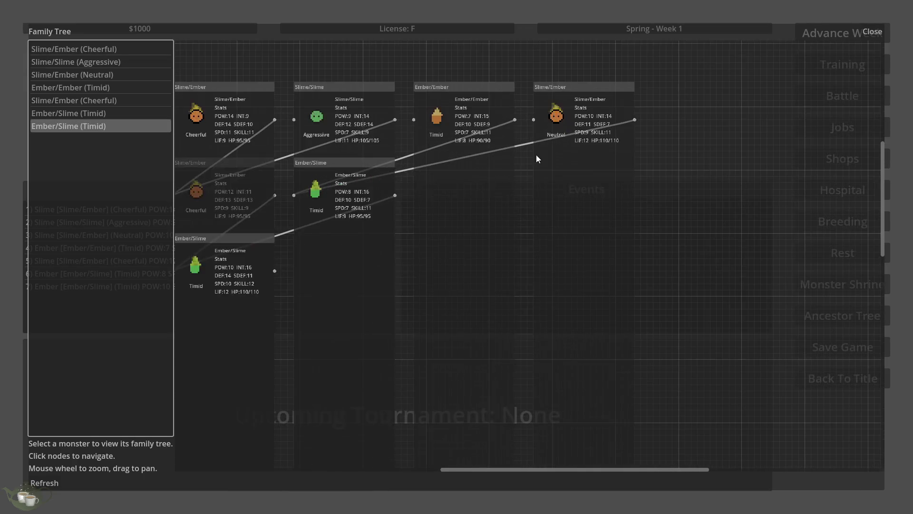
pyautogui.scroll(3, 535, 155)
pyautogui.scroll(-1, 650, 173)
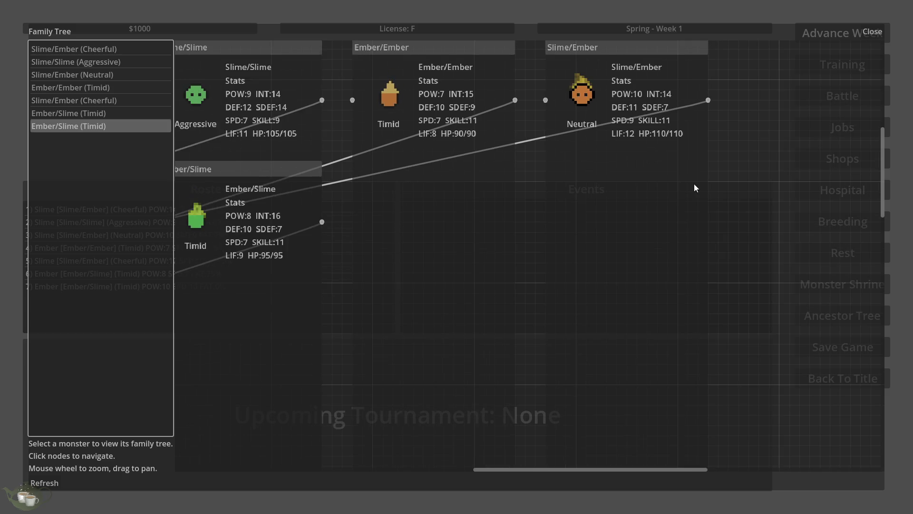
pyautogui.scroll(-1, 694, 184)
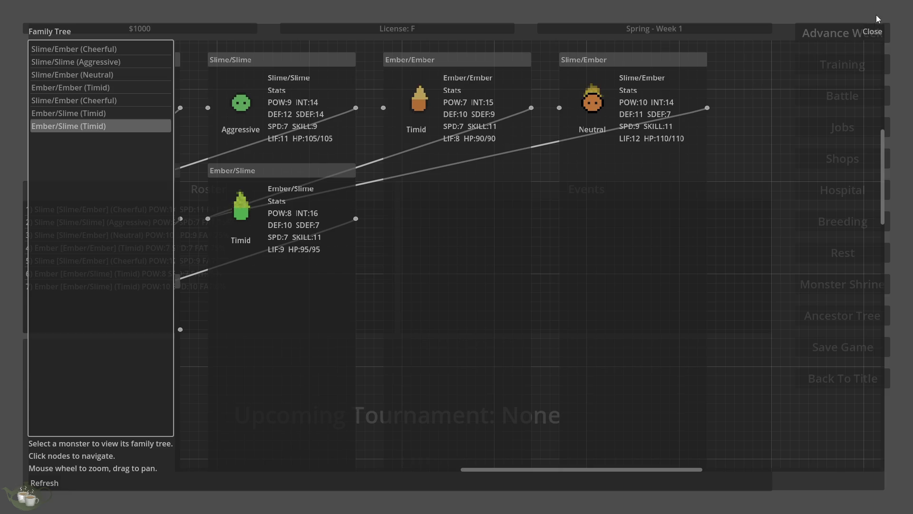
# Close the tree viewer, go back to the title screen, and quit the game.
pyautogui.click(878, 31)
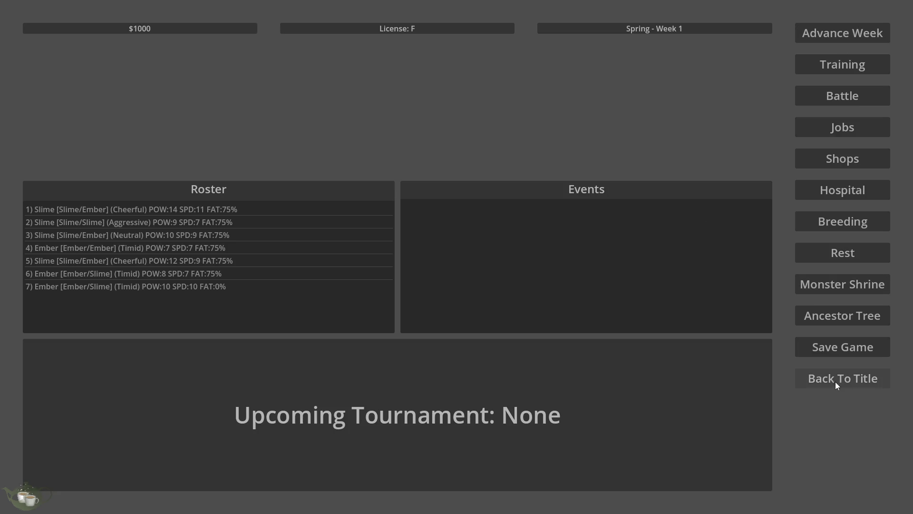
pyautogui.click(835, 382)
pyautogui.click(481, 292)
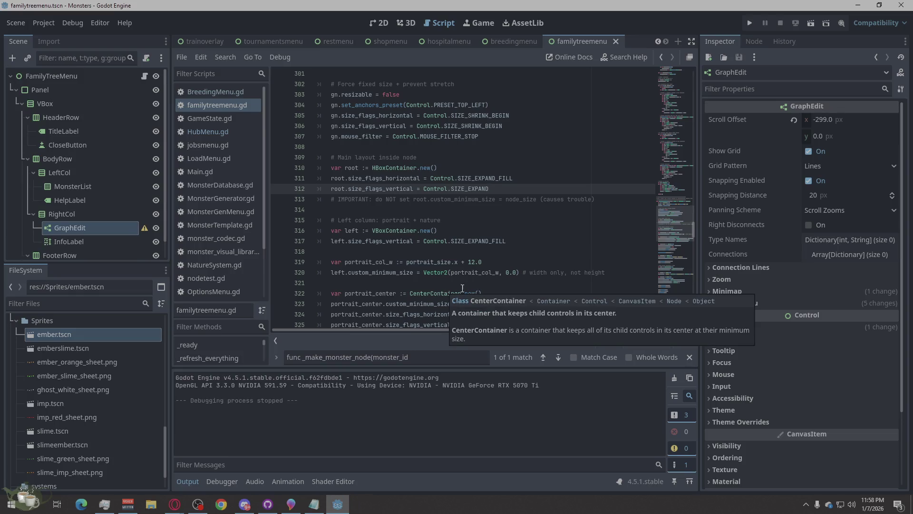
# Undo the edit so line 312 reads SIZE_EXPAND_FILL again, then scroll to the right column code.
pyautogui.hotkey('ctrl', 'z')
pyautogui.click(514, 232)
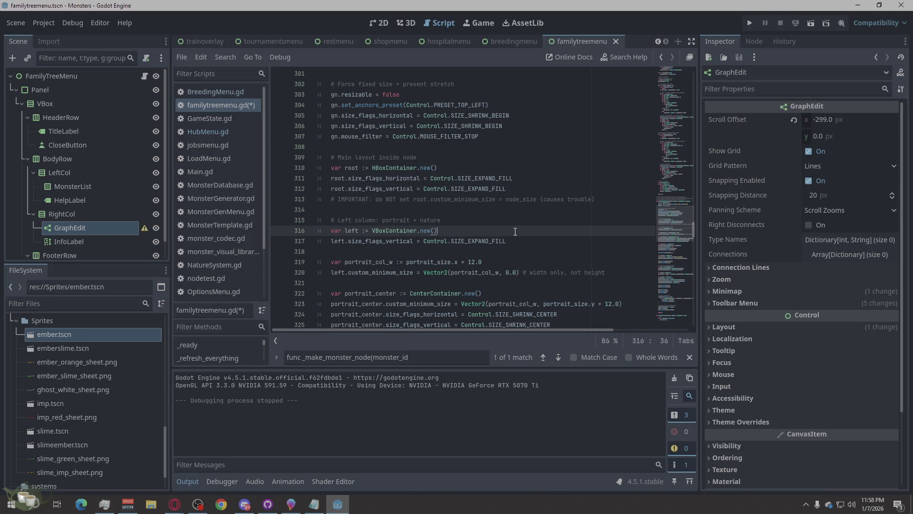
pyautogui.scroll(2, 515, 232)
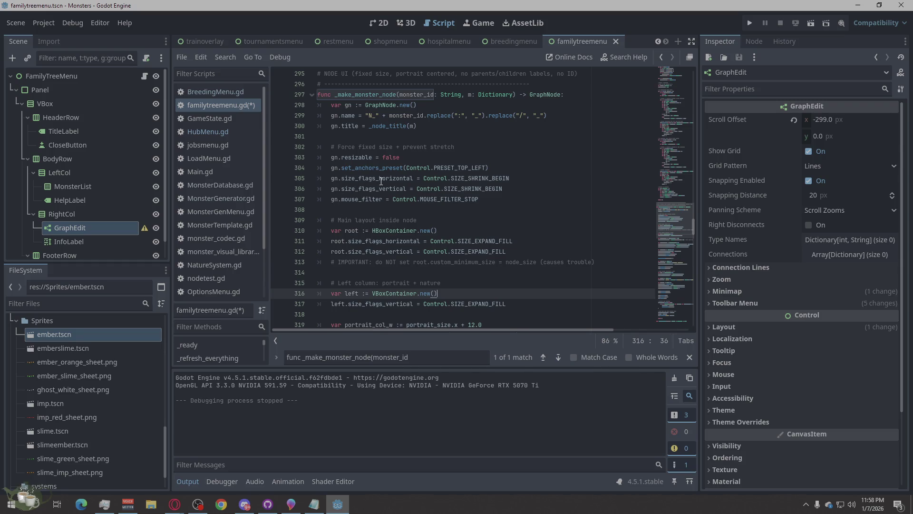
pyautogui.moveTo(381, 181)
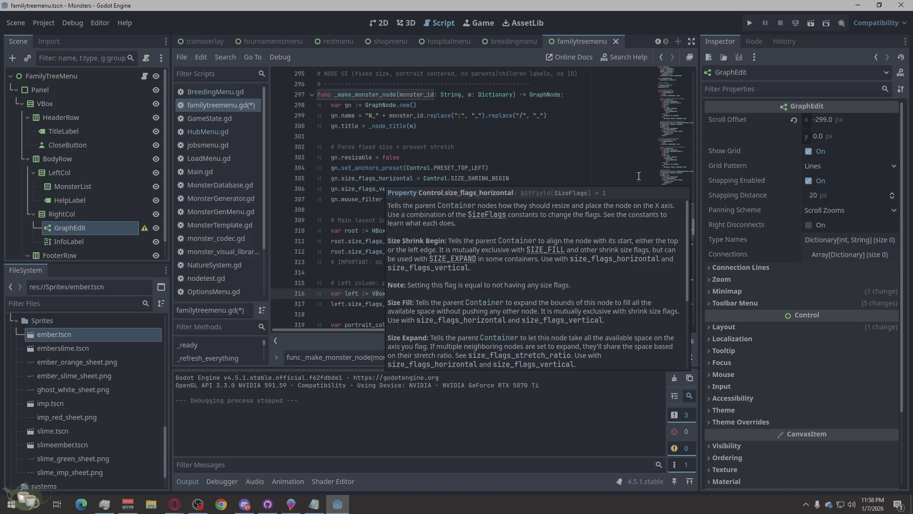
pyautogui.scroll(-7, 580, 226)
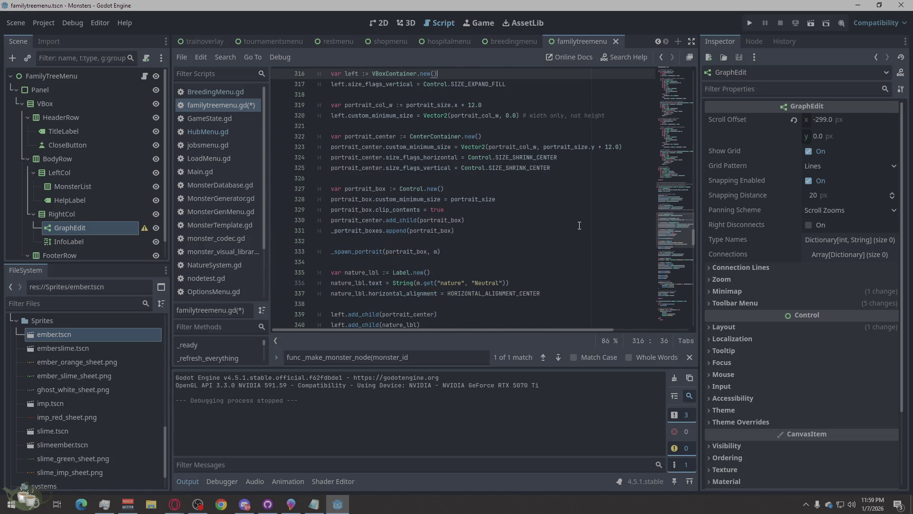
pyautogui.scroll(-5, 576, 226)
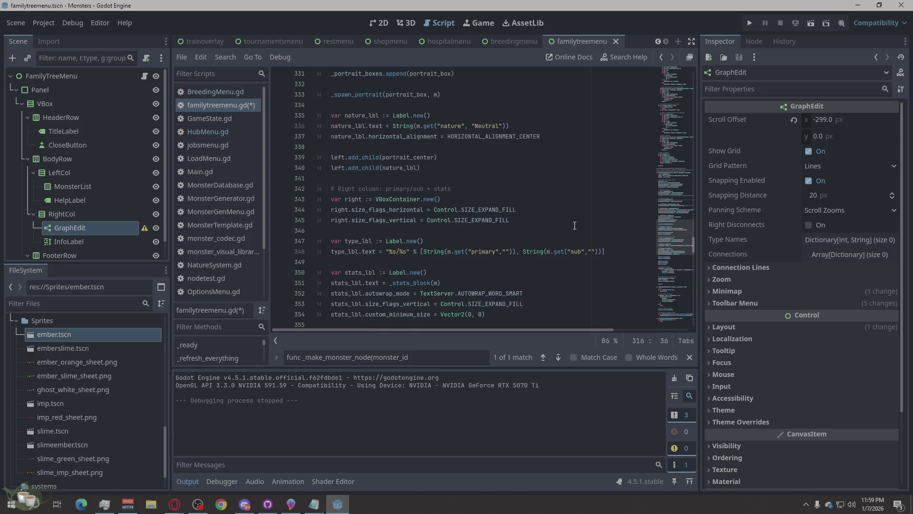
# Cut _FILL from lines 344–345 so both flags are SIZE_EXPAND, save, and run the game.
pyautogui.moveTo(510, 220)
pyautogui.mouseDown()
pyautogui.moveTo(491, 224)
pyautogui.moveTo(500, 215)
pyautogui.mouseUp()
pyautogui.write('D')
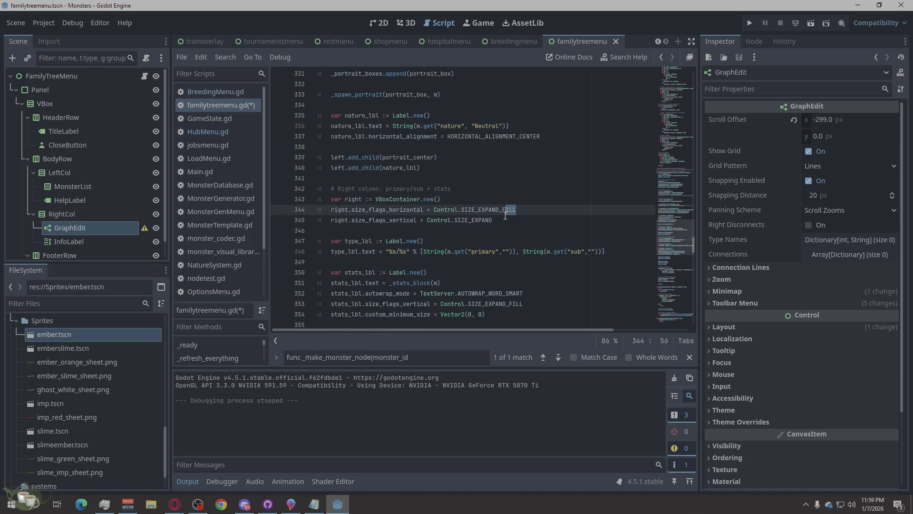
pyautogui.click(499, 210)
pyautogui.press('Delete')
pyautogui.press('Delete')
pyautogui.press('Delete')
pyautogui.hotkey('ctrl', 's')
pyautogui.click(750, 23)
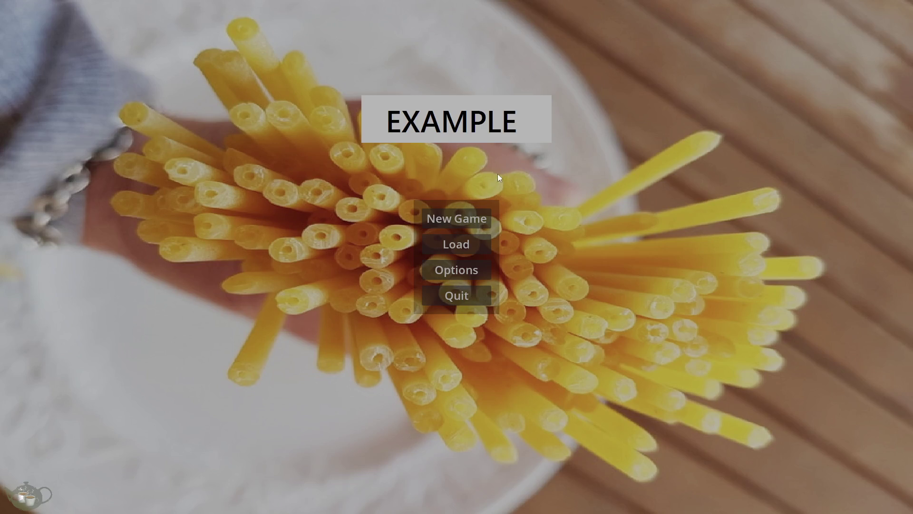
# Load Save Slot 02, zoom the Ember/Slime (Timid) tree, then close it and quit to the editor.
pyautogui.click(440, 246)
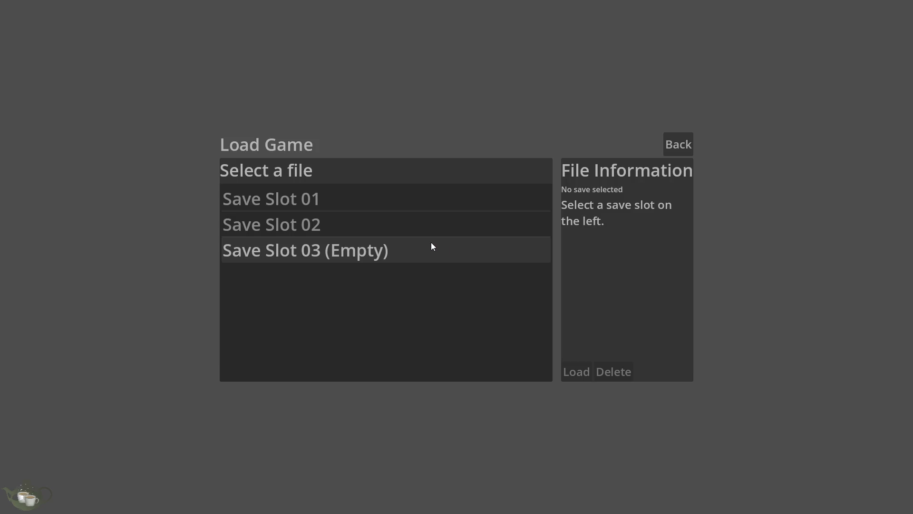
pyautogui.click(428, 228)
pyautogui.click(576, 371)
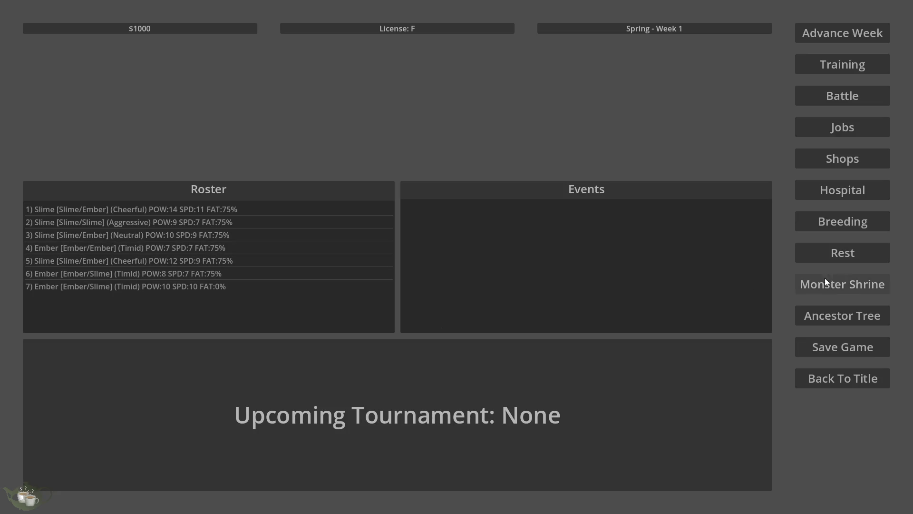
pyautogui.click(855, 320)
pyautogui.click(73, 128)
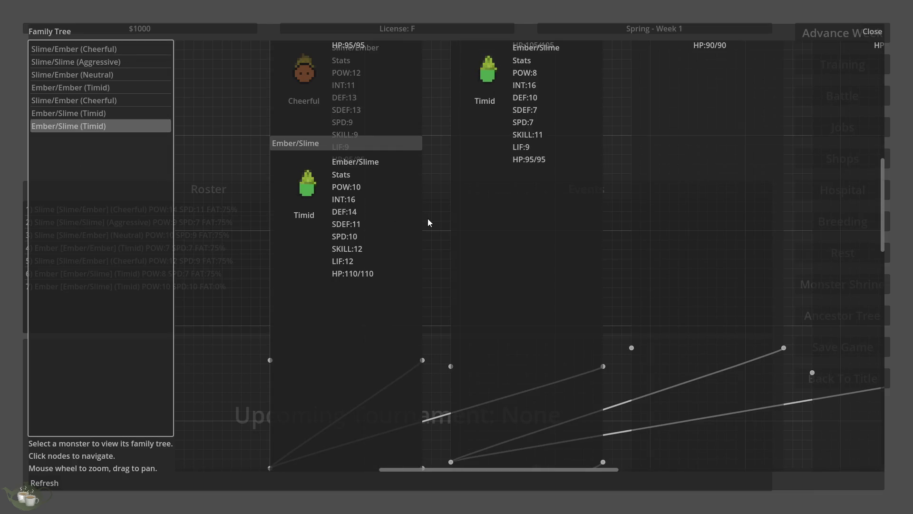
pyautogui.scroll(-5, 416, 244)
pyautogui.click(872, 36)
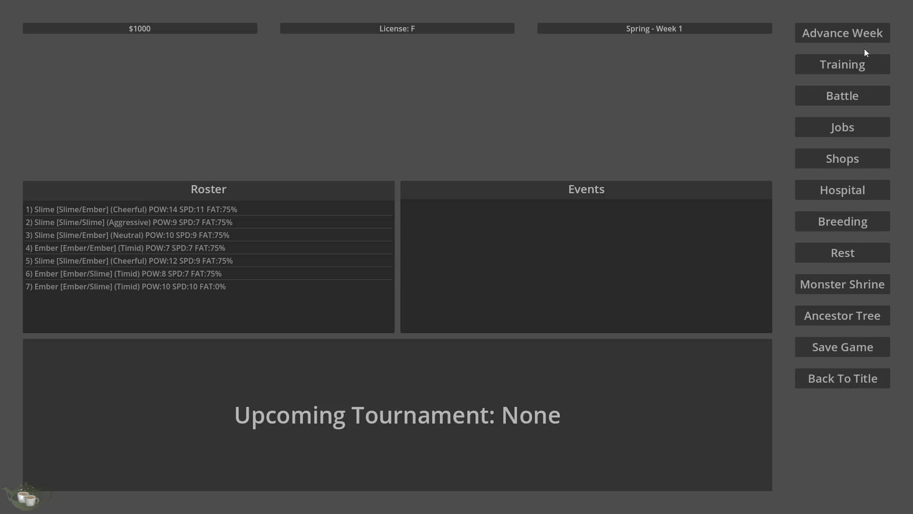
pyautogui.click(833, 385)
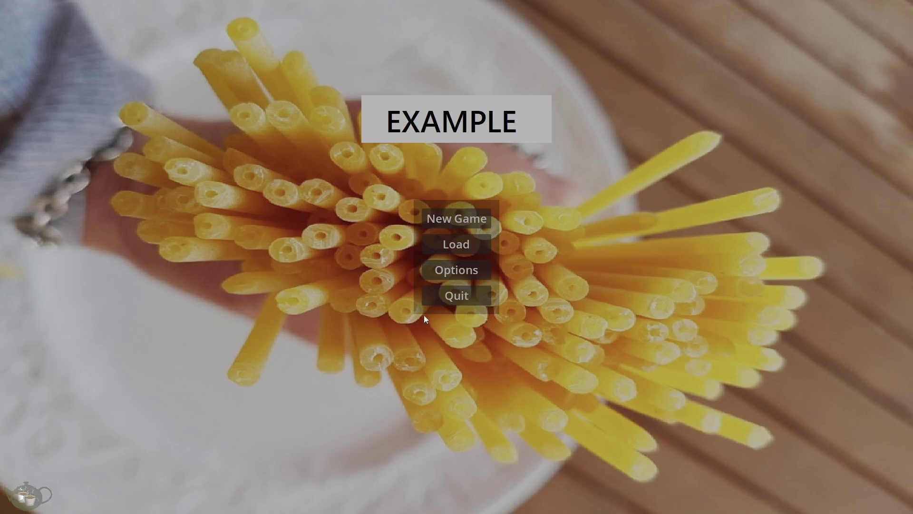
pyautogui.click(458, 295)
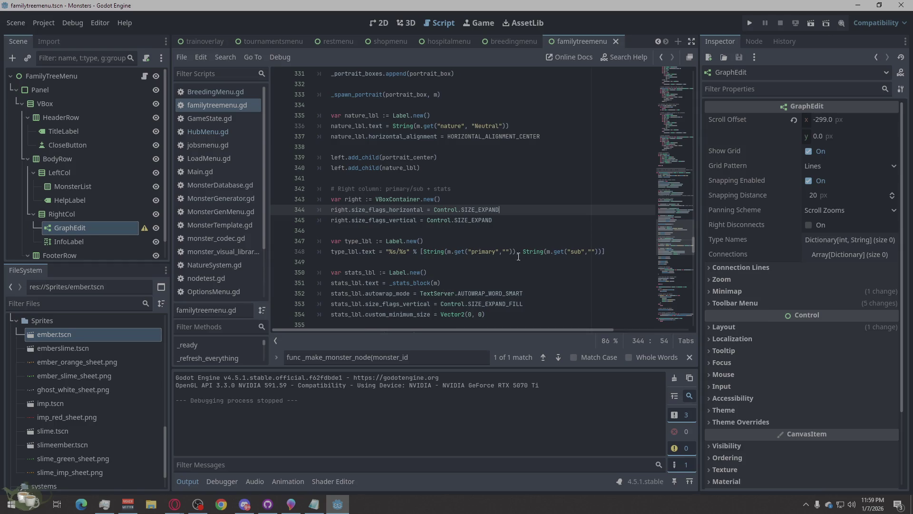
# Retype _FILL and review the size-flag code around _make_monster_node.
pyautogui.write('_FILL')
pyautogui.click(485, 254)
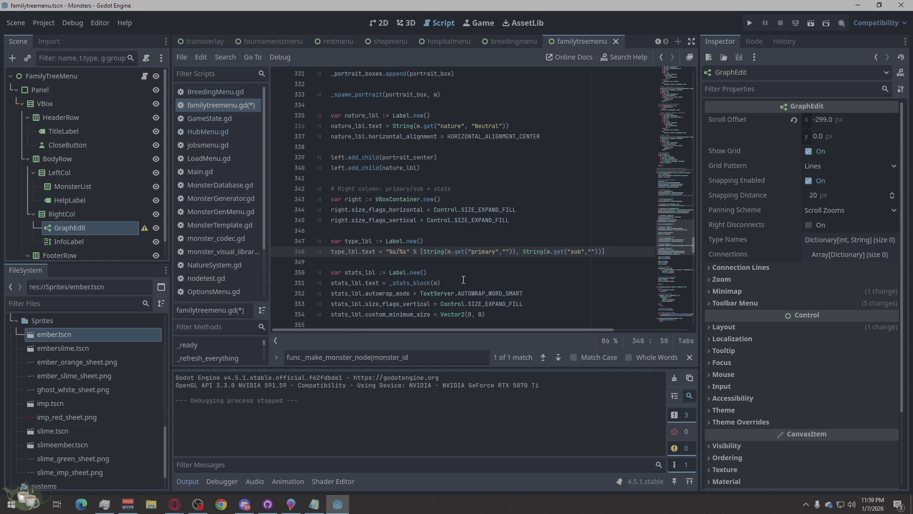
pyautogui.scroll(-5, 463, 279)
pyautogui.scroll(-2, 445, 287)
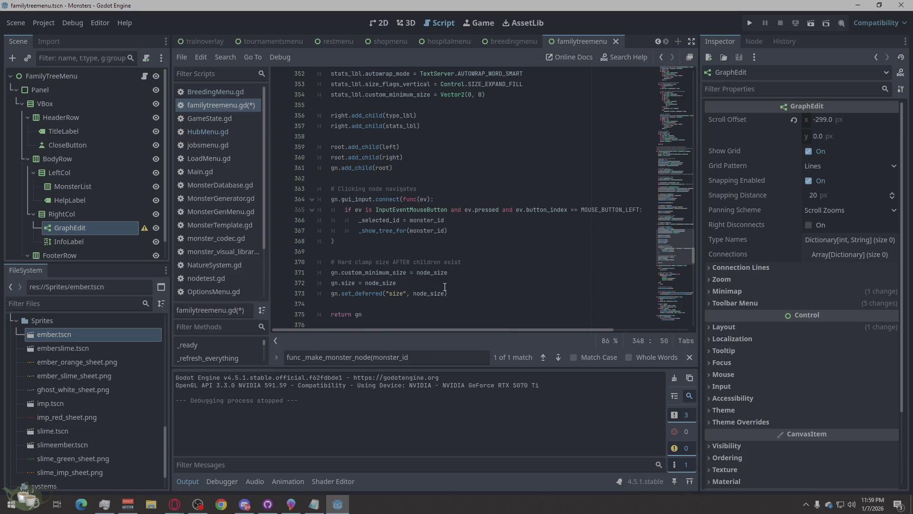
pyautogui.scroll(4, 444, 286)
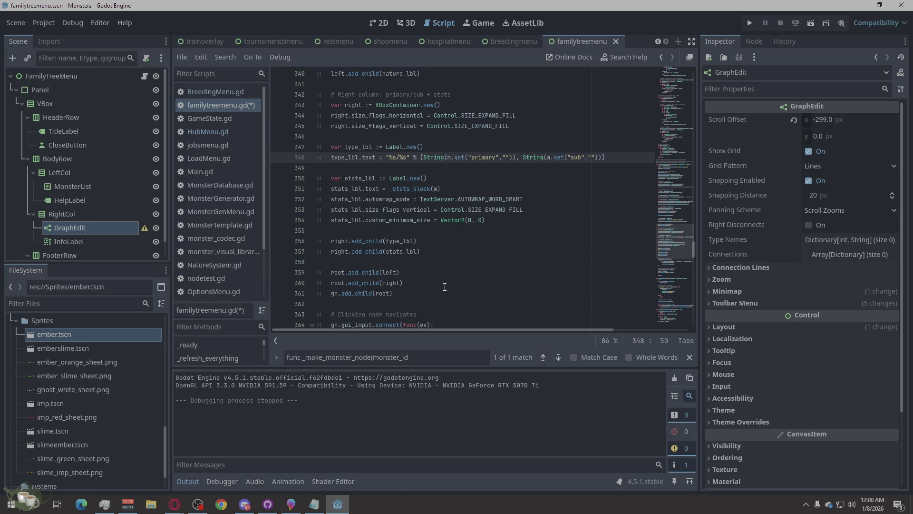
pyautogui.scroll(15, 445, 287)
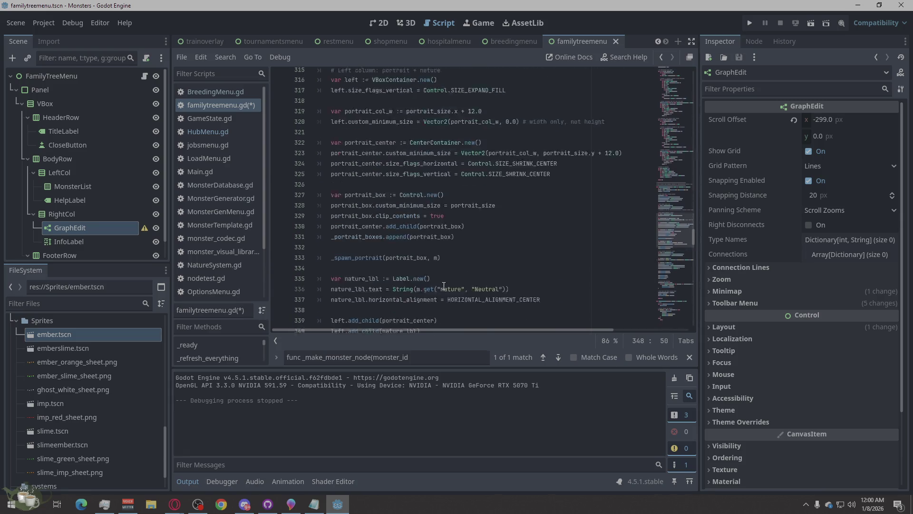
pyautogui.scroll(1, 442, 284)
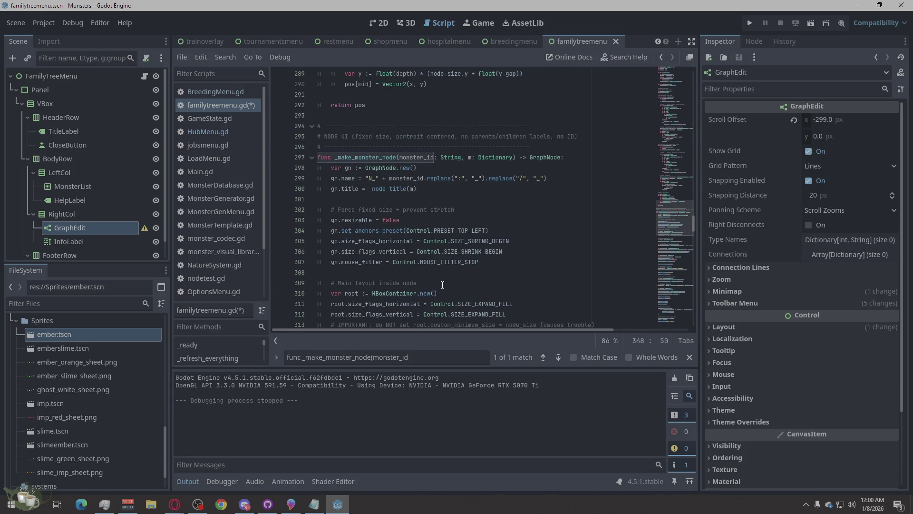
# Select line 312's vertical flag and start retyping it as Control.Shr.
pyautogui.click(533, 228)
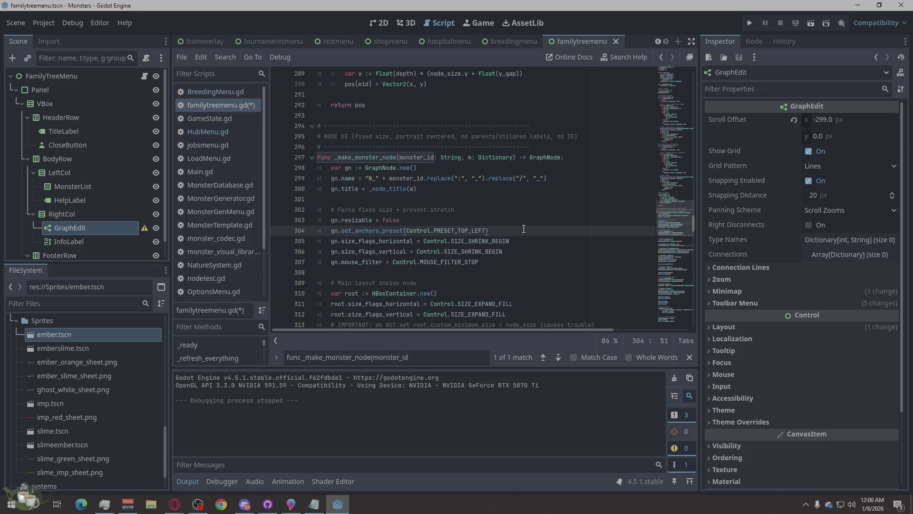
pyautogui.scroll(-1, 518, 230)
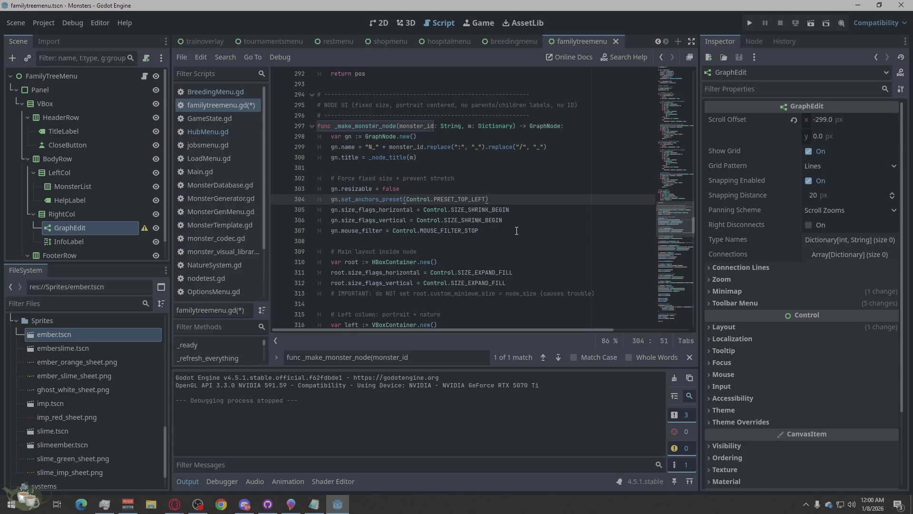
pyautogui.scroll(-2, 517, 230)
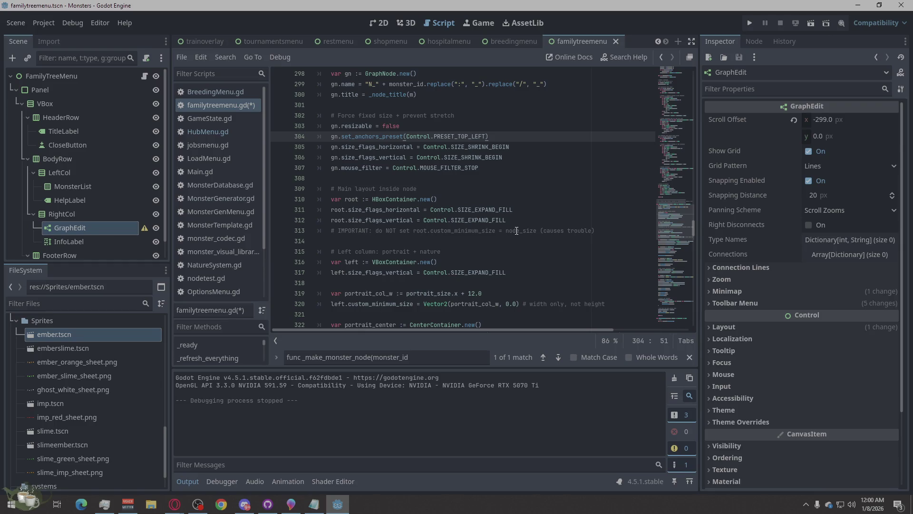
pyautogui.moveTo(517, 220); pyautogui.dragTo(453, 223)
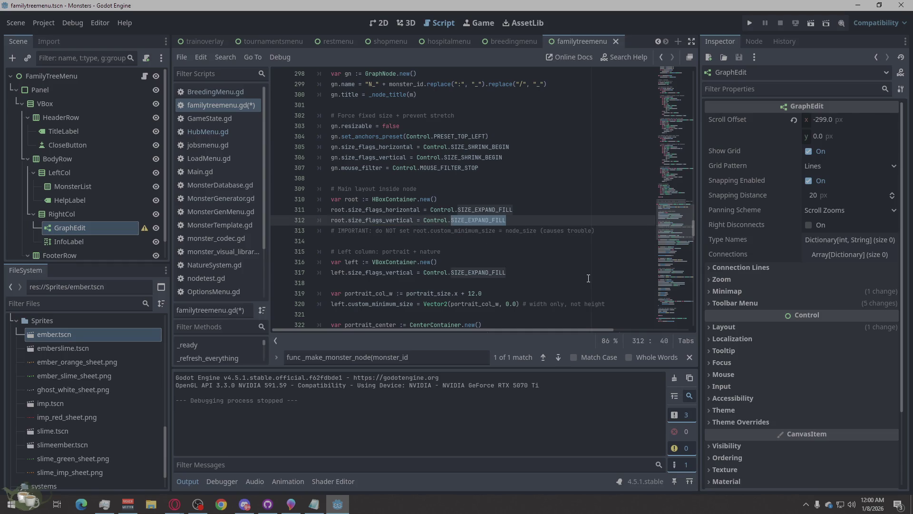
pyautogui.write('Shr')
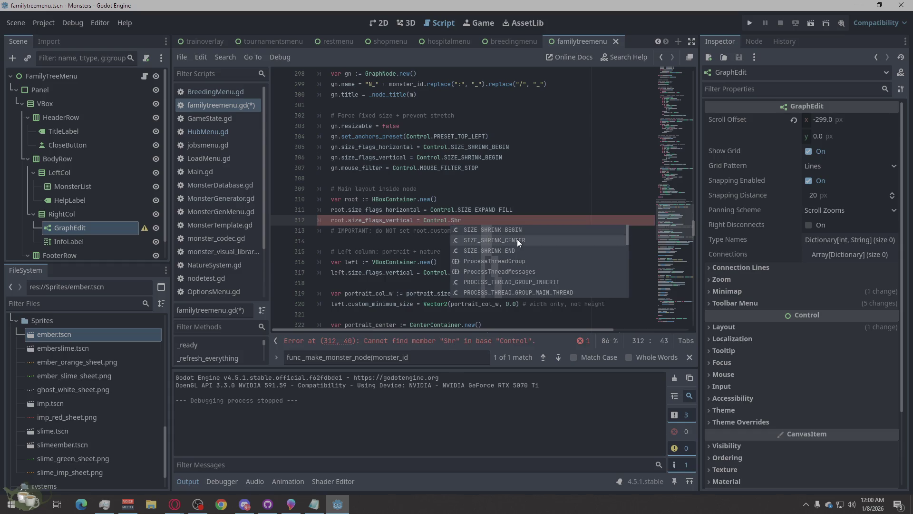
# Complete line 312's vertical flag as Control.SIZE_SHRINK_CENTER using autocomplete.
pyautogui.press('BackSpace')
pyautogui.press('BackSpace')
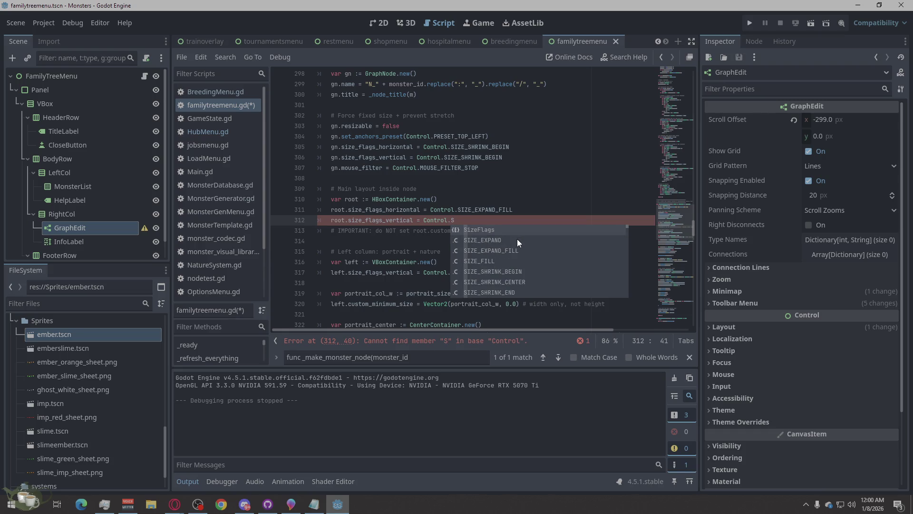
pyautogui.write('HRI')
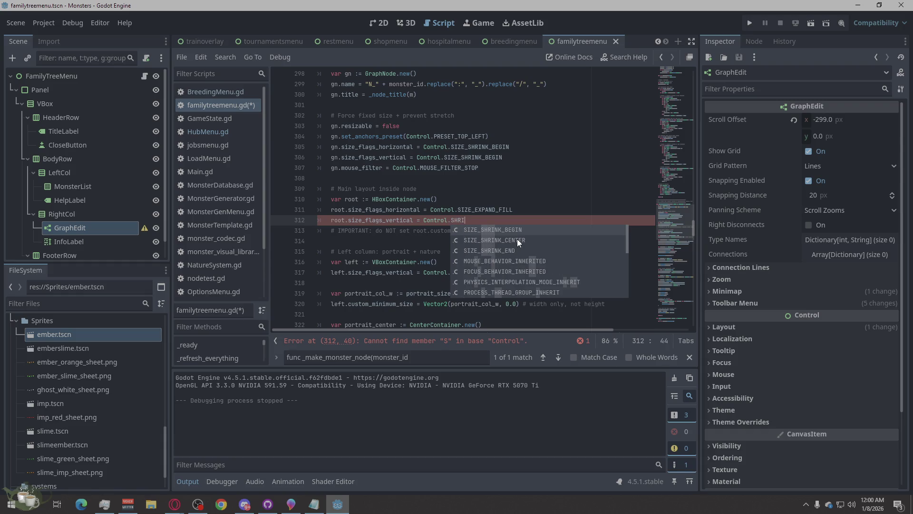
pyautogui.write('NK_CENTER')
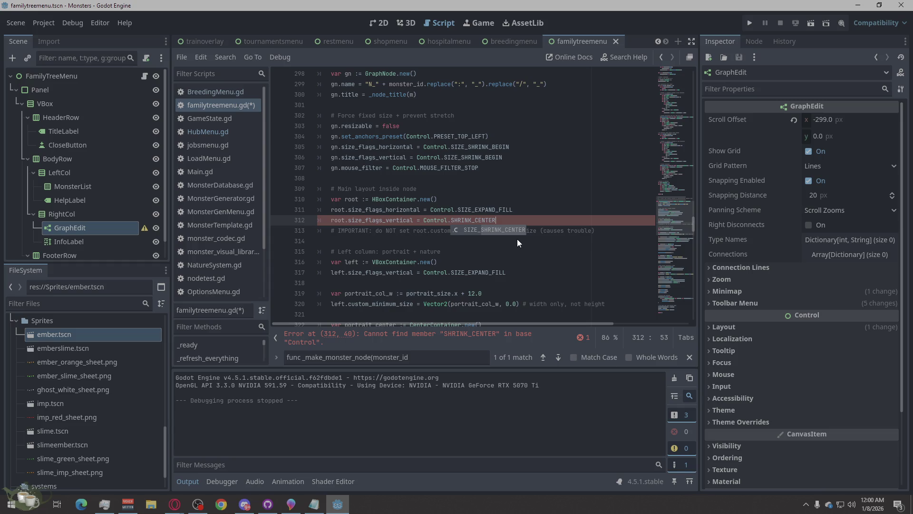
pyautogui.press('Return')
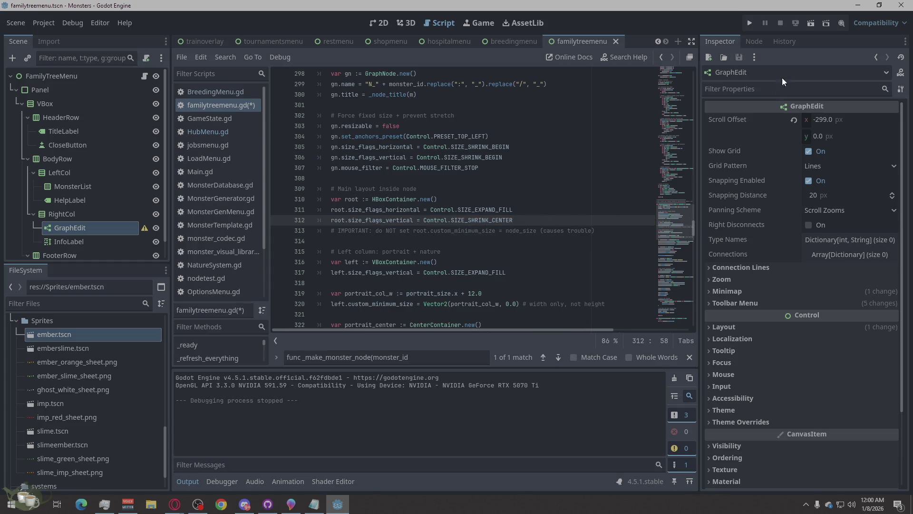
pyautogui.click(746, 25)
pyautogui.click(469, 251)
pyautogui.click(443, 232)
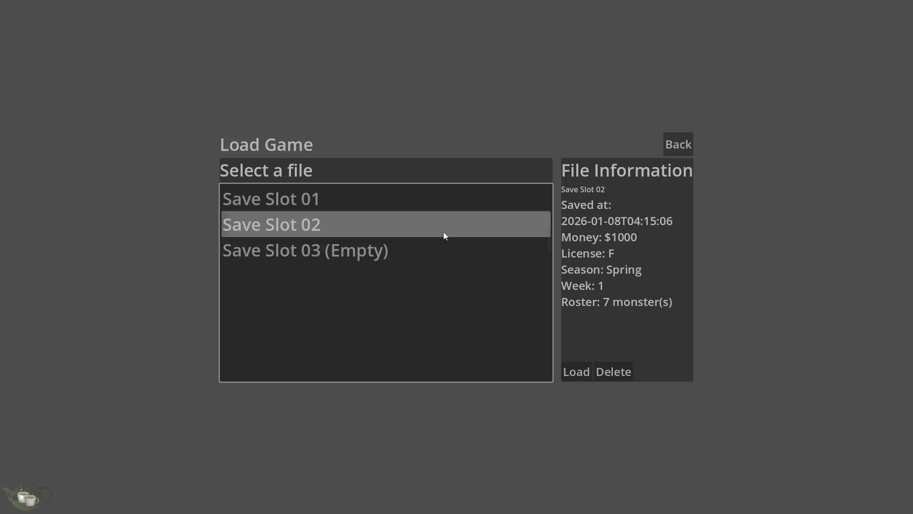
pyautogui.click(585, 379)
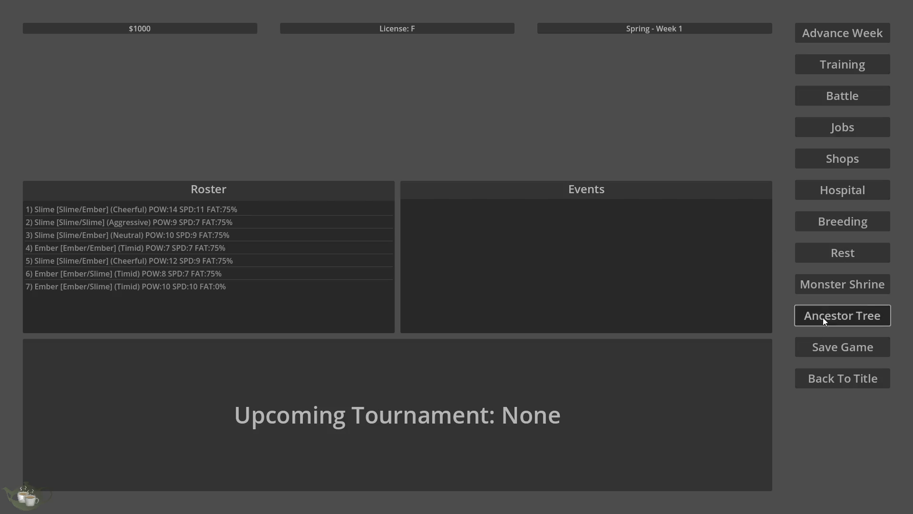
pyautogui.click(822, 318)
pyautogui.click(871, 33)
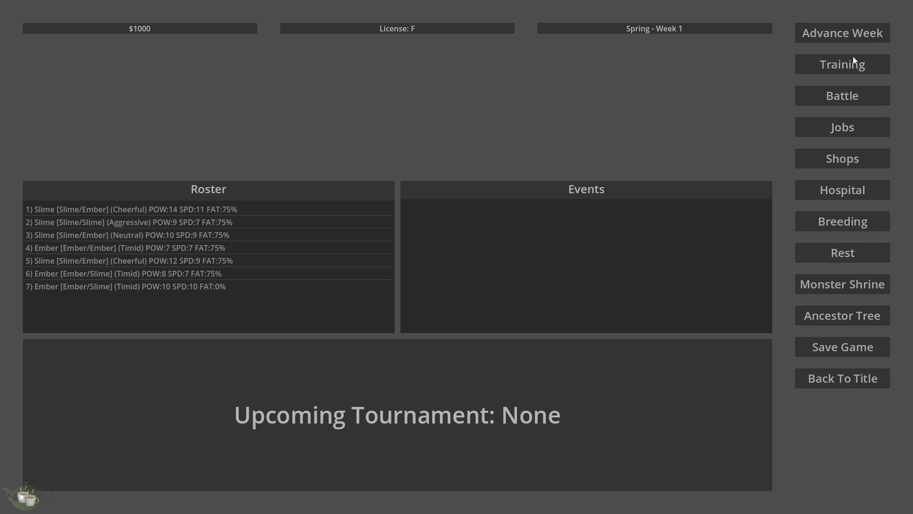
pyautogui.click(832, 380)
pyautogui.click(475, 291)
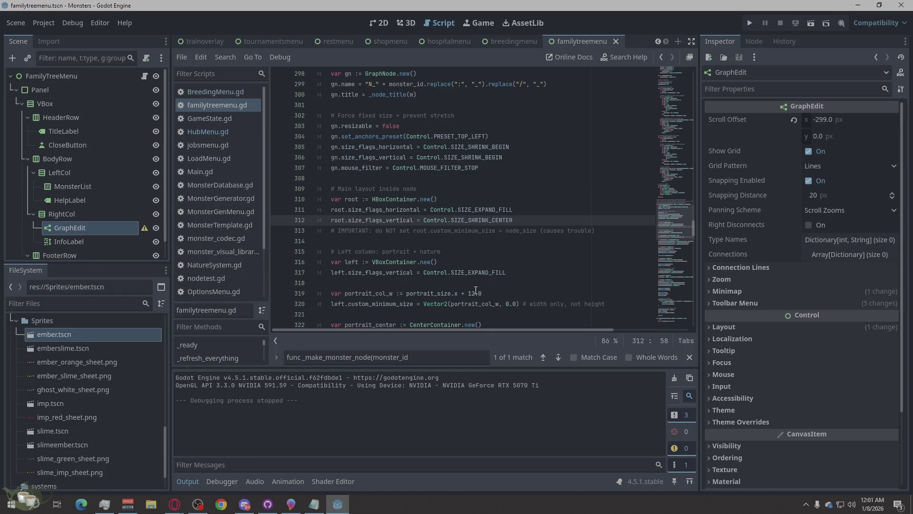
# Undo the SIZE_SHRINK_CENTER change so line 312 reads Control.SIZE_EXPAND_FILL again.
pyautogui.hotkey('ctrl', 'z')
pyautogui.hotkey('ctrl', 'z')
pyautogui.hotkey('ctrl', 'z')
pyautogui.hotkey('ctrl', 'z')
pyautogui.click(528, 252)
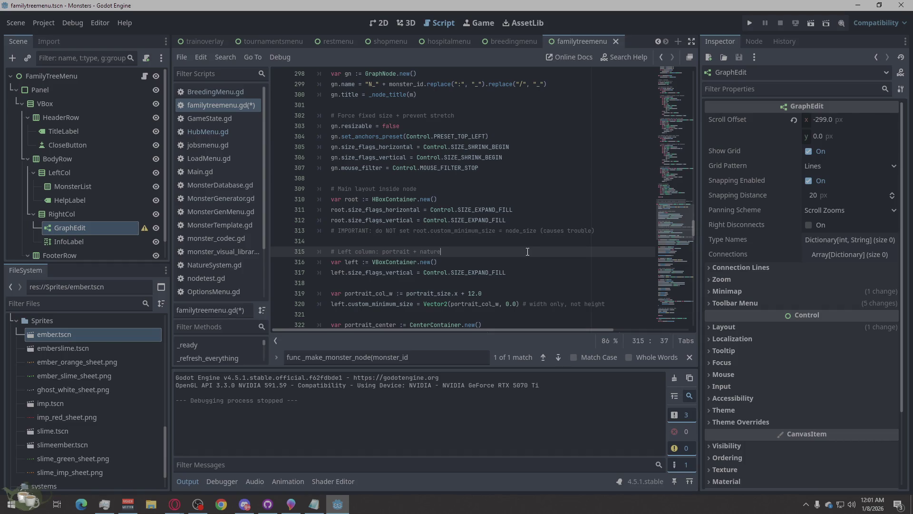
pyautogui.scroll(1, 527, 251)
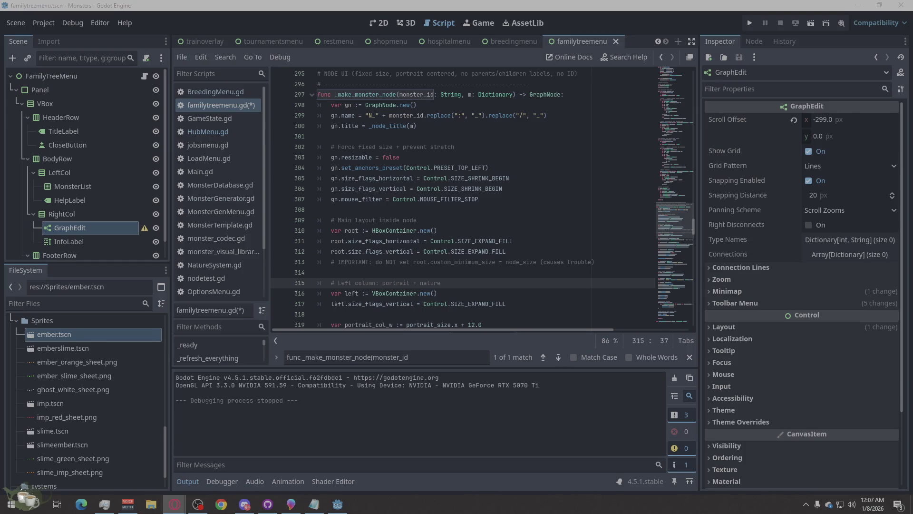
pyautogui.hotkey('alt', 'Tab')
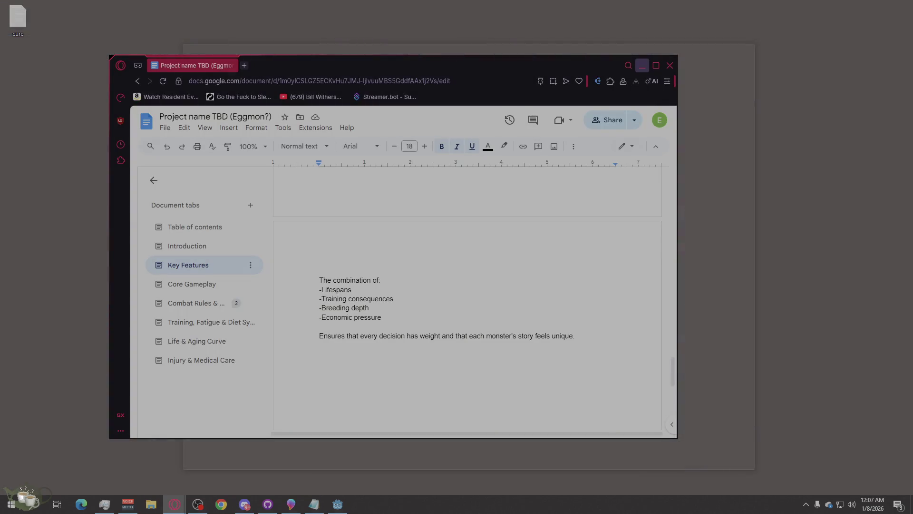
pyautogui.hotkey('alt', 'Tab')
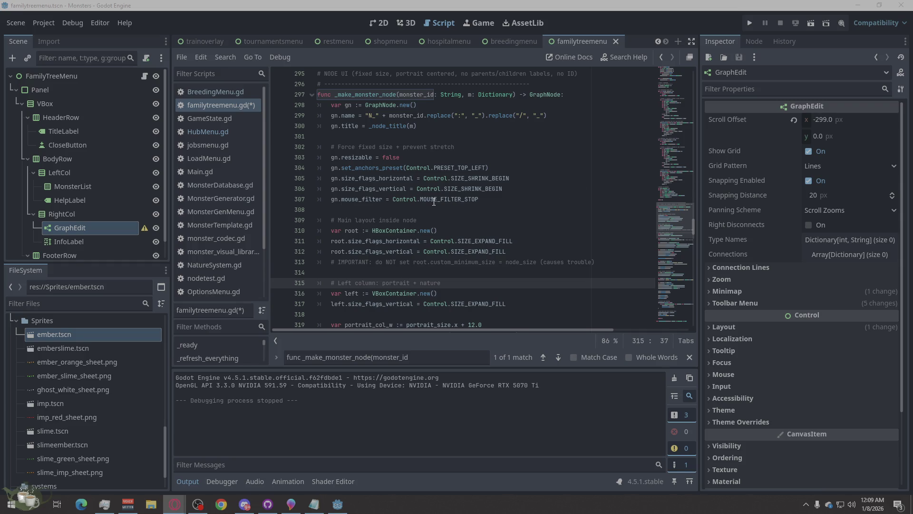
# Paste the _hard_clamp_graphnode function after the last function in familytreemenu.gd.
pyautogui.scroll(-20, 434, 201)
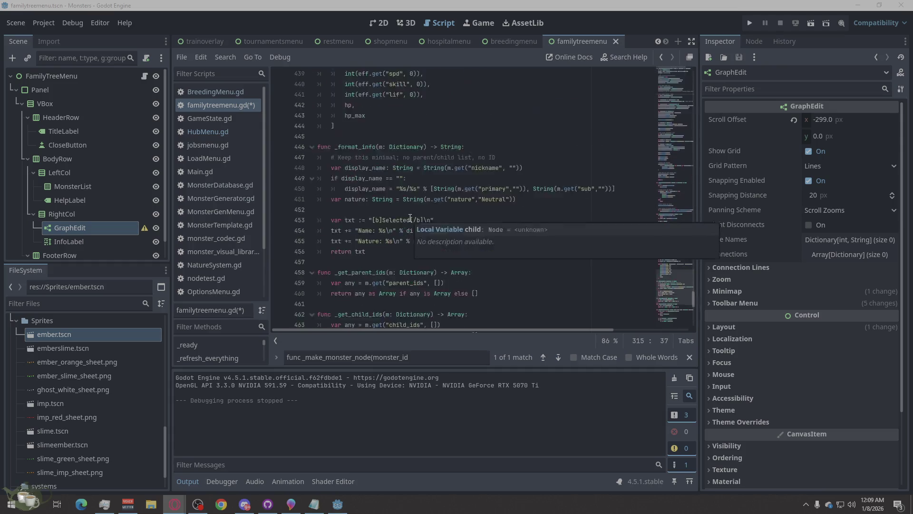
pyautogui.scroll(-12, 410, 218)
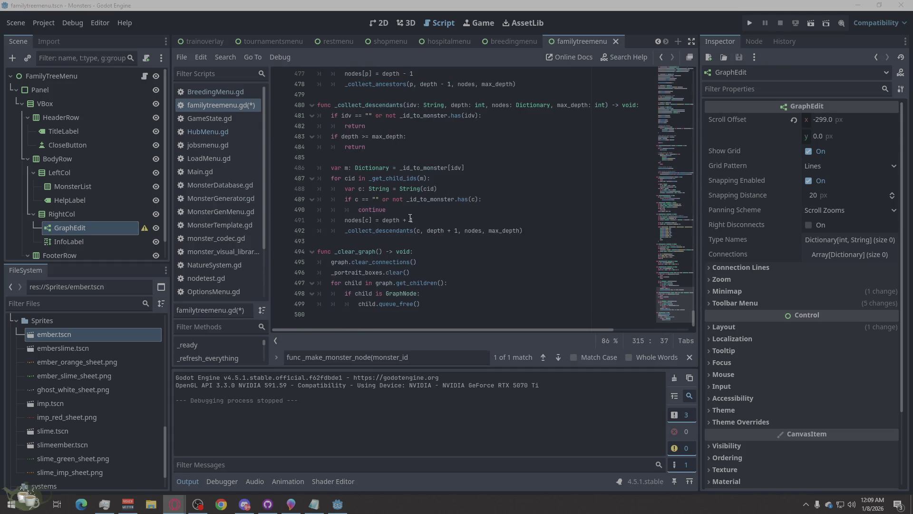
pyautogui.click(435, 303)
pyautogui.press('Return')
pyautogui.press('BackSpace')
pyautogui.press('Return')
pyautogui.press('BackSpace')
pyautogui.press('BackSpace')
pyautogui.write("func _hard_clamp_graphnode(gn: GraphNode) -> void: \t# IMPORTANT: do this AFTER graph.add_child(gn) \t# Force TOP-LEFT anchors (no stretch) \tgn.anchor_left = 0.0 \tgn.anchor_top = 0.0 \tgn.anchor_right = 0.0 \tgn.anchor_bottom = 0.0  \t# Force fixed size via offsets \tgn.offset_left = 0.0 \tgn.offset_top = 0.0 \tgn.offset_right = node_size.x \tgn.offset_bottom = node_size.y  \t# Also clamp size/min size so children can't expand it \tgn.custom_minimum_size = node_size \tgn.size = node_size  \t# Kill any expand flags on the GraphNode itself \tgn.size_flags_horizontal = 0 \tgn.size_flags_vertical = 0")
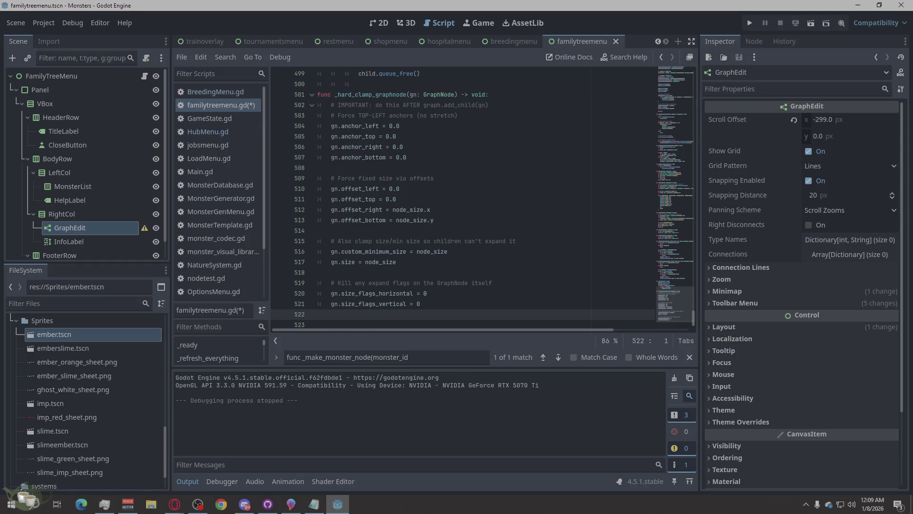
pyautogui.hotkey('alt', 'Tab')
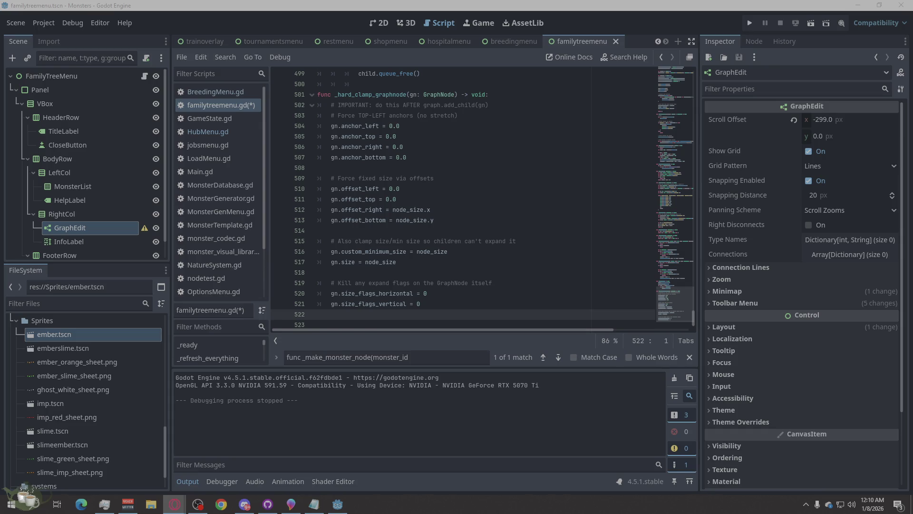
pyautogui.tripleClick(326, 358)
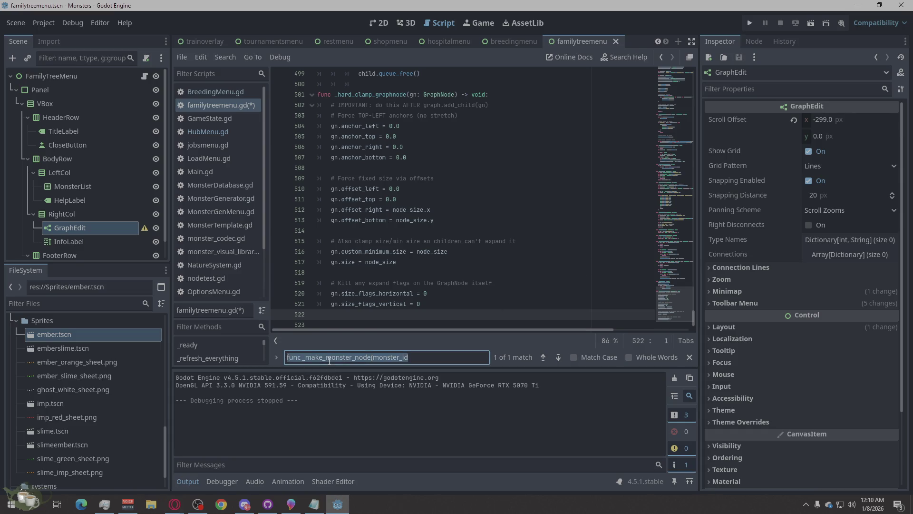
# Search the script for _show_tree_for and jump to its definition.
pyautogui.write('_show_tree_for')
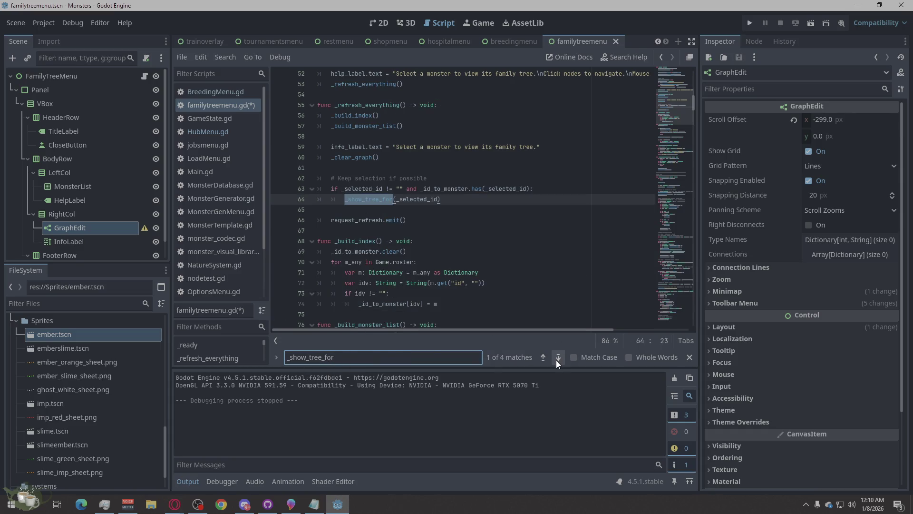
pyautogui.click(557, 360)
pyautogui.click(558, 358)
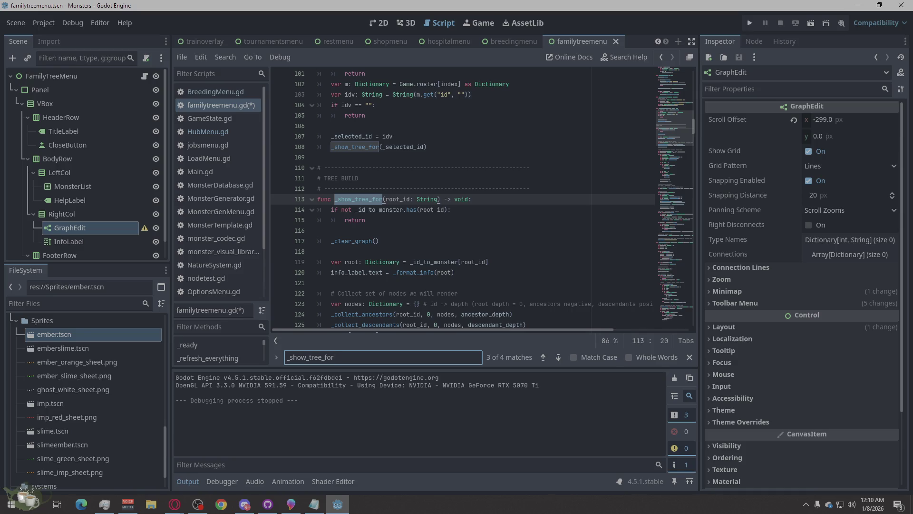
# Search for graph.add_child(gn) and land on the call at line 163.
pyautogui.click(175, 504)
pyautogui.click(398, 356)
pyautogui.hotkey('ctrl', 'a')
pyautogui.write('graph.add_child(gn)')
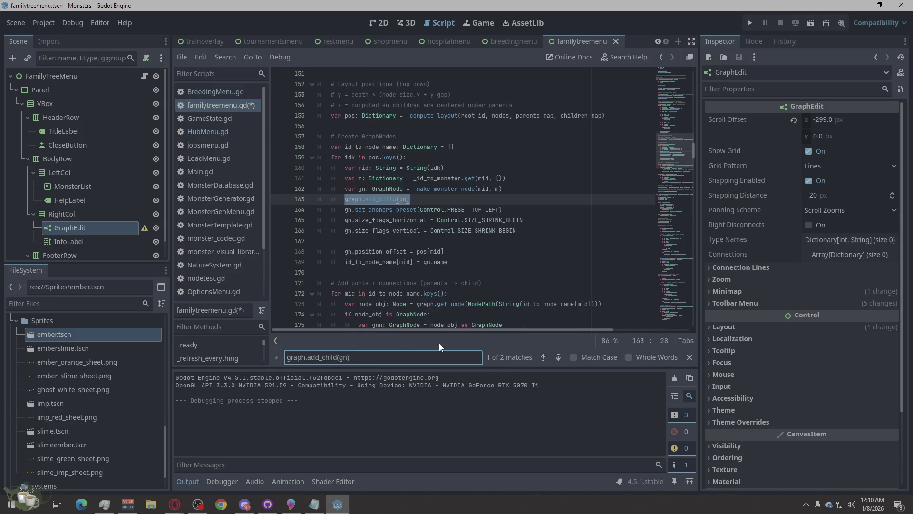
pyautogui.click(558, 358)
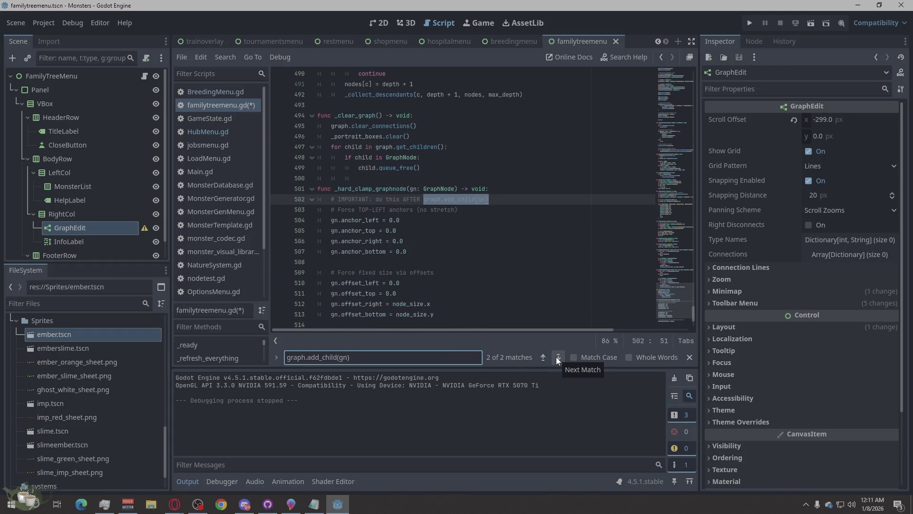
pyautogui.click(542, 358)
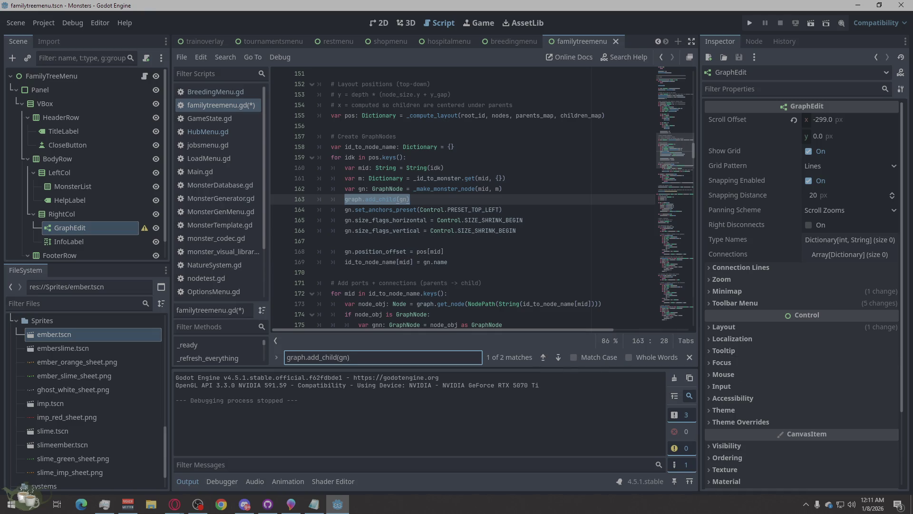
pyautogui.hotkey('alt', 'Tab')
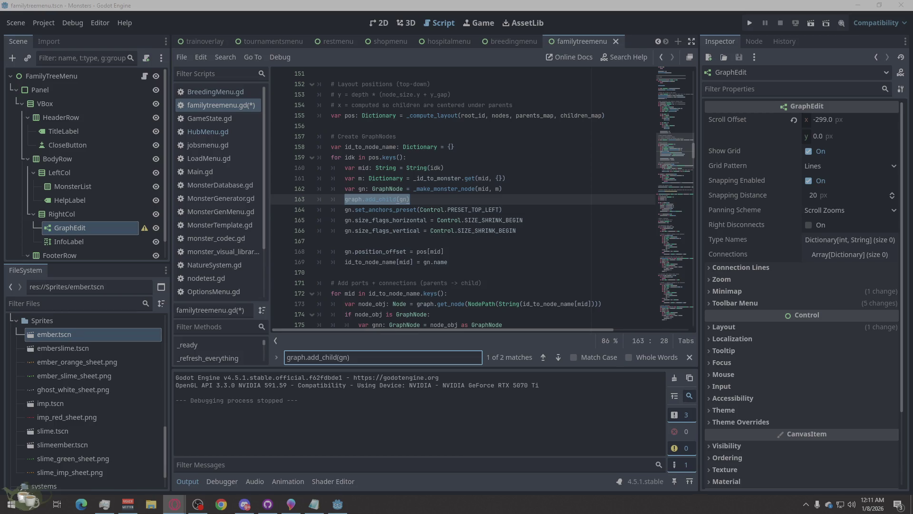
pyautogui.hotkey('alt', 'Tab')
pyautogui.click(401, 362)
pyautogui.click(402, 363)
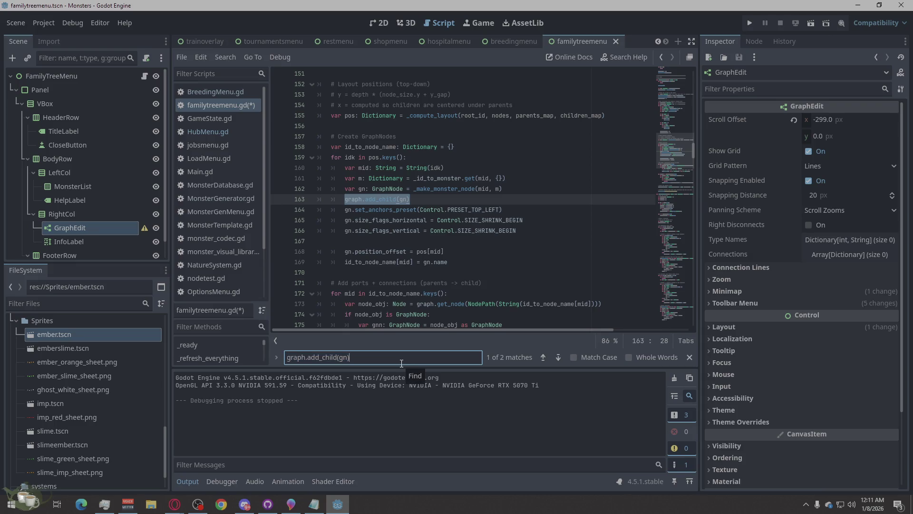
pyautogui.hotkey('alt', 'Tab')
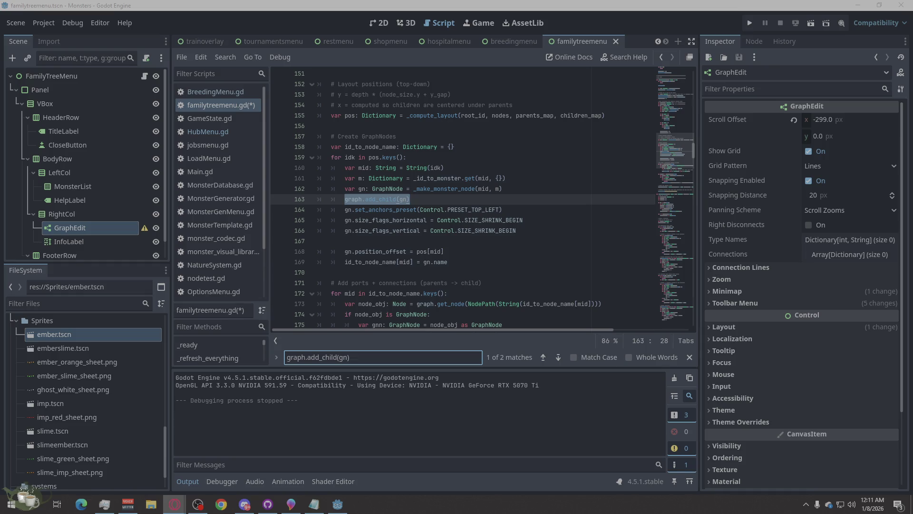
# Search for gn.position_offset = pos[mid] to reach line 168.
pyautogui.click(356, 357)
pyautogui.write('gn.position_offset = pos[mid]id_to_node_name[mid] = gn.name')
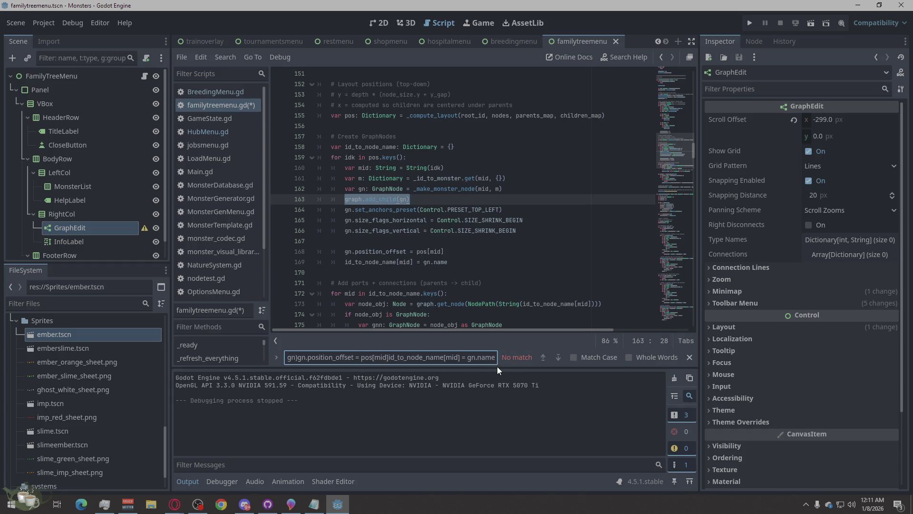
pyautogui.hotkey('ctrl', 'z')
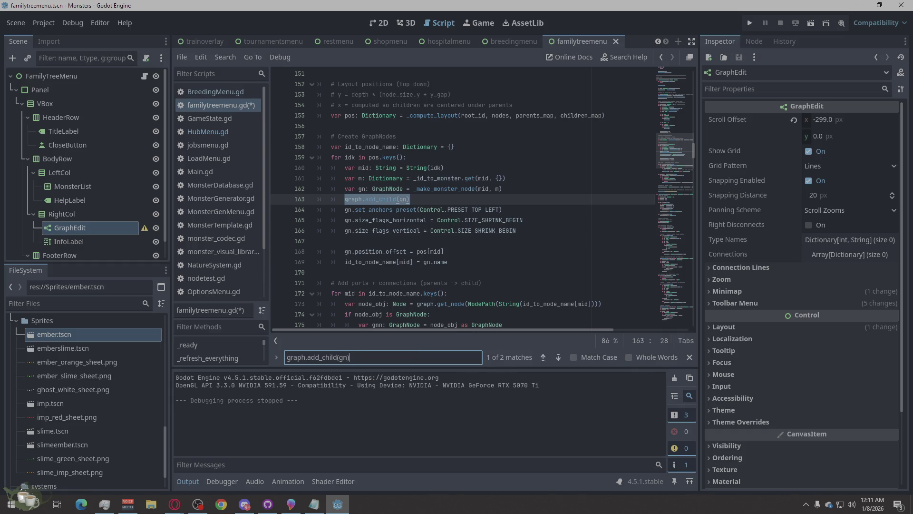
pyautogui.hotkey('alt', 'Tab')
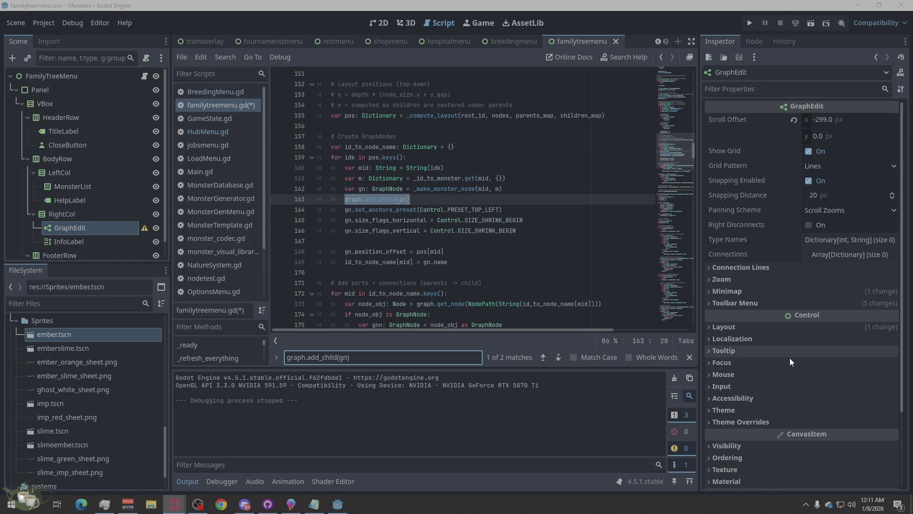
pyautogui.click(417, 354)
pyautogui.hotkey('ctrl', 'a')
pyautogui.write('gn.position_offset = pos[mid]')
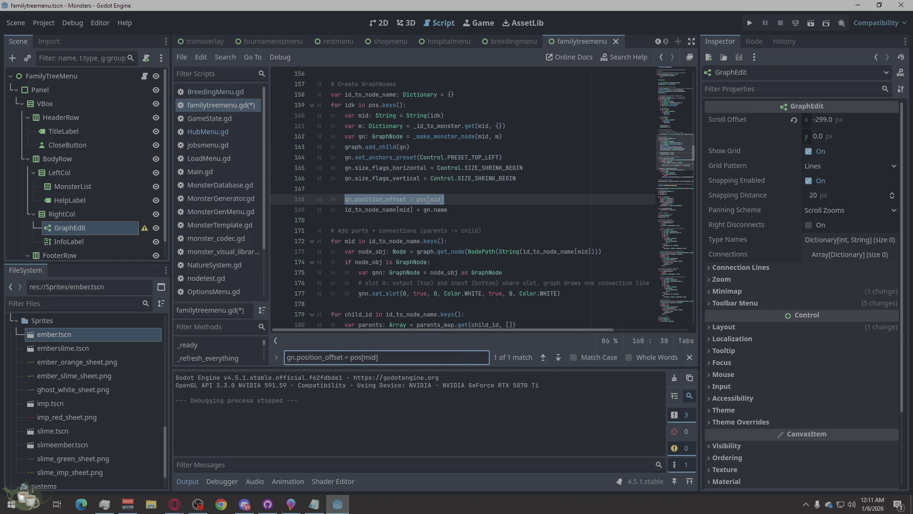
# Replace lines 168–169 with the clamp comment, _hard_clamp_graphnode(gn) call, and position block.
pyautogui.hotkey('alt', 'Tab')
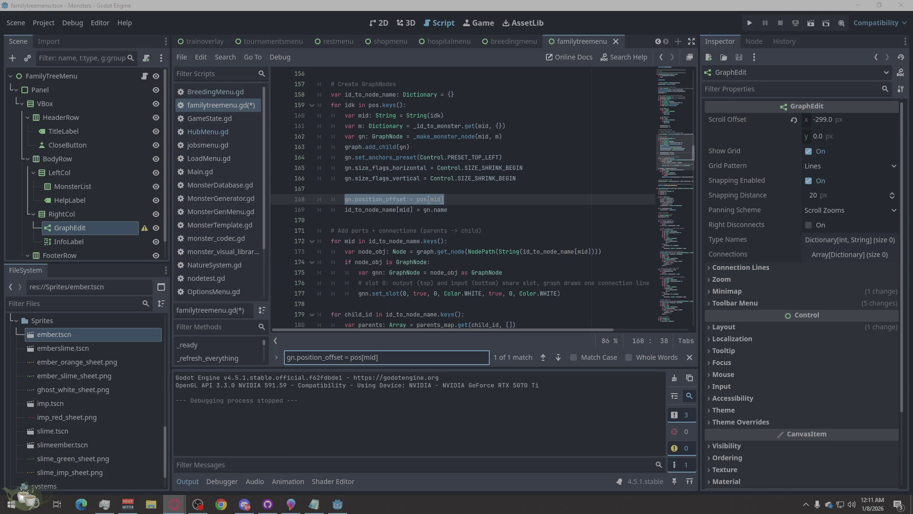
pyautogui.hotkey('shift', 'Down')
pyautogui.hotkey('shift', 'End')
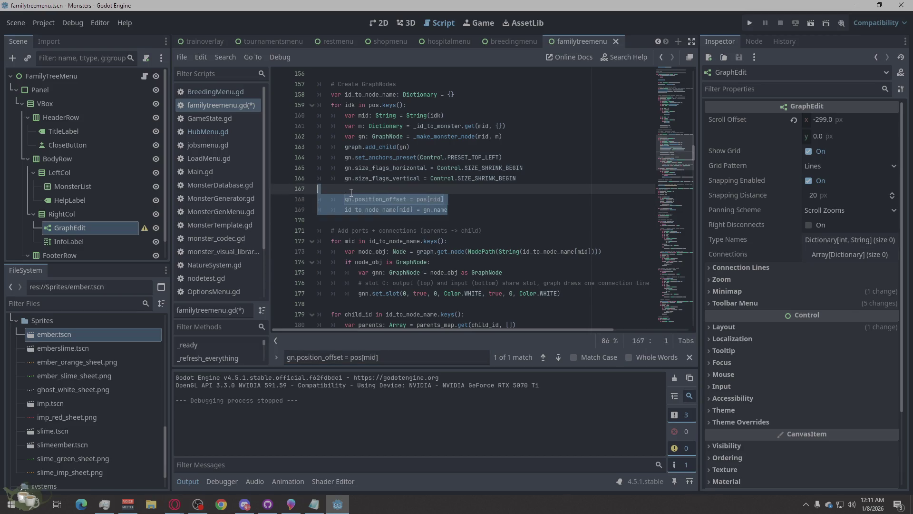
pyautogui.press('BackSpace')
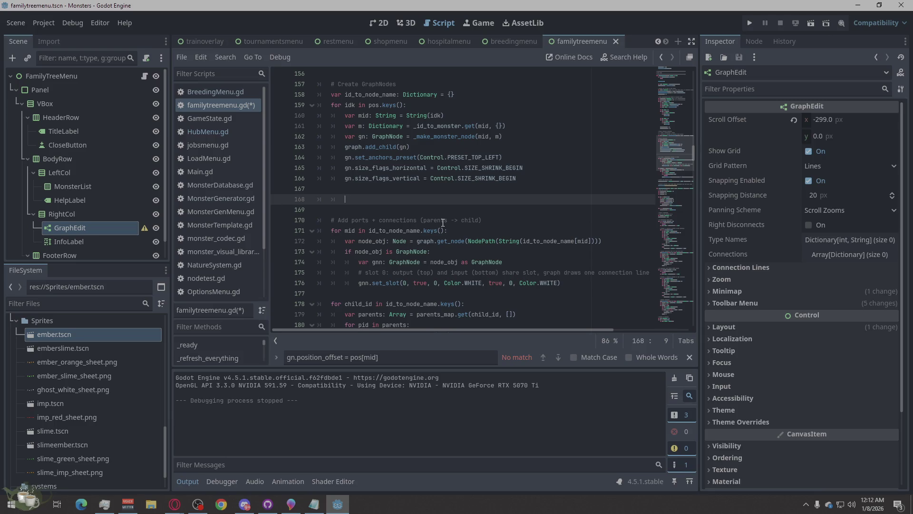
pyautogui.write('# Clamp size/anchors AFTER parenting (critical) _hard_clamp_graphnode(gn)  # Now position it gn.position_offset = pos[mid] id_to_node_name[mid] = gn.name')
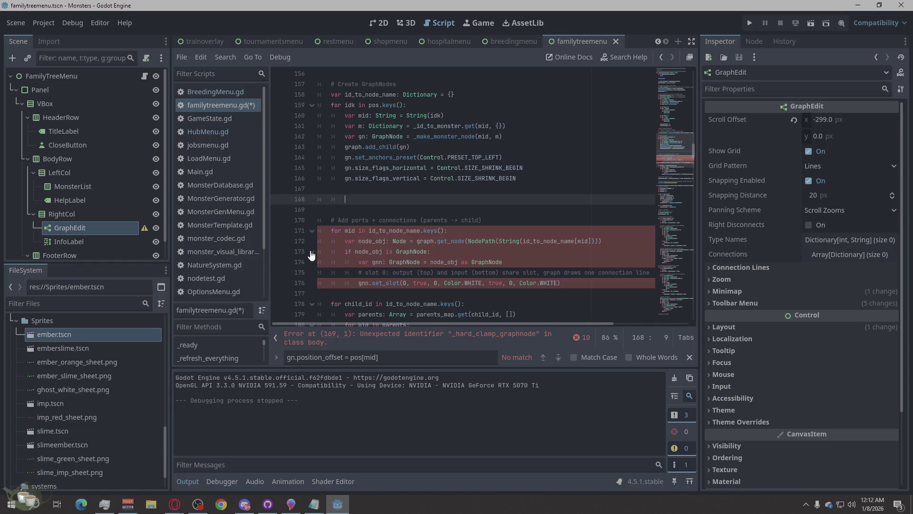
pyautogui.hotkey('ctrl', 'z')
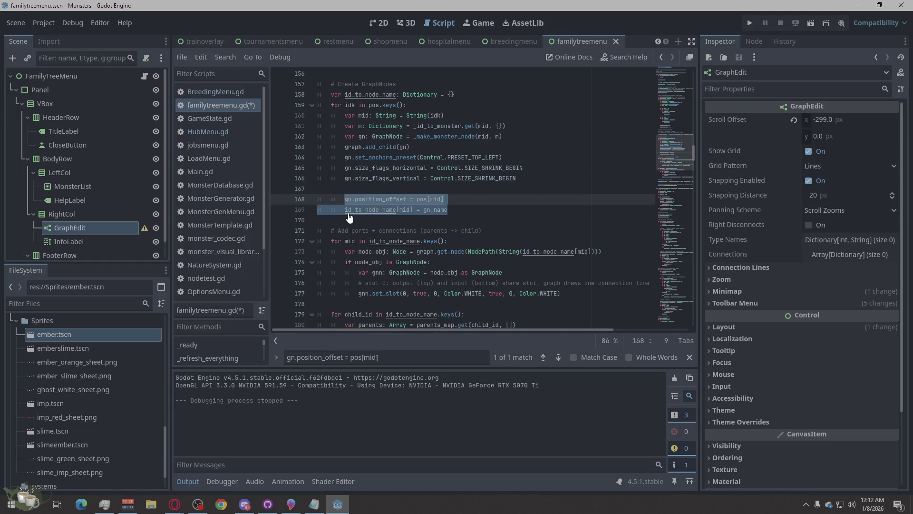
pyautogui.write('# Clamp size/anchors AFTER parenting (critical) _hard_clamp_graphnode(gn)  # Now position it gn.position_offset = pos[mid] id_to_node_name[mid] = gn.name')
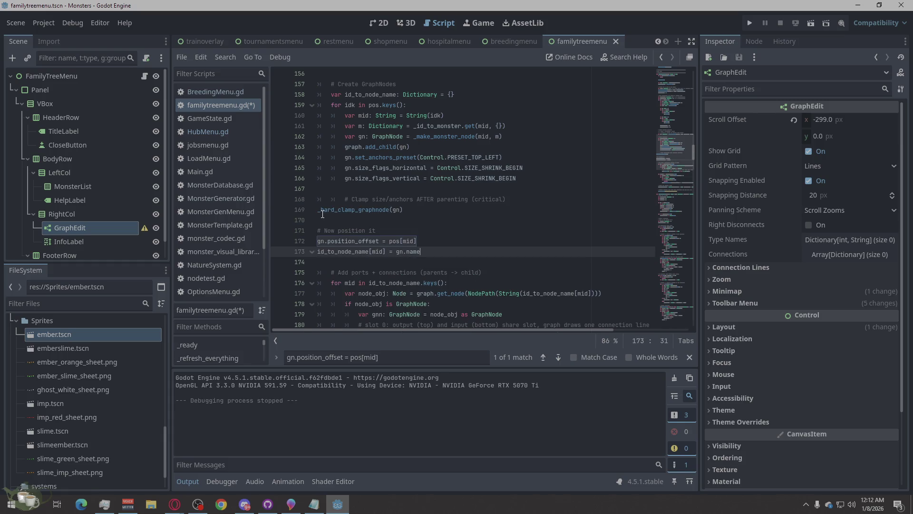
# Indent the clamp call, position_offset and id_to_node_name lines, then save the script.
pyautogui.click(321, 211)
pyautogui.press('Tab')
pyautogui.press('Tab')
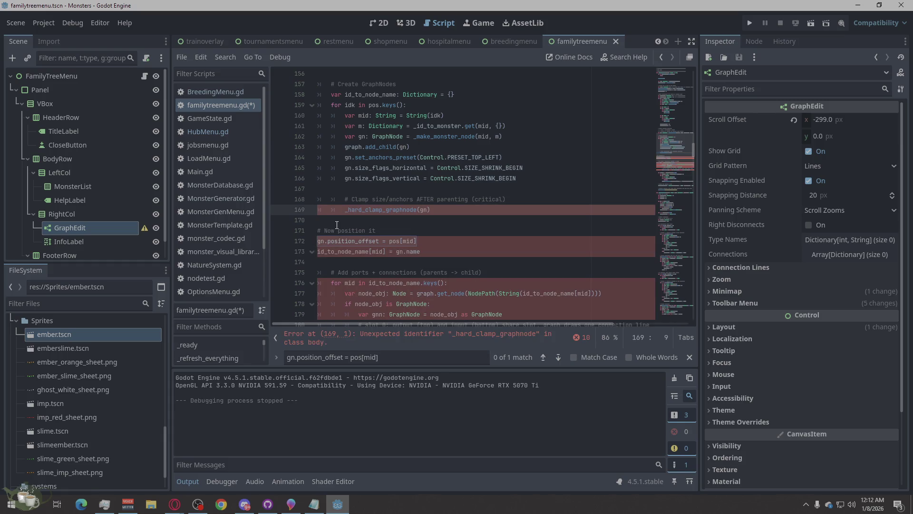
pyautogui.click(316, 241)
pyautogui.press('Tab')
pyautogui.press('Tab')
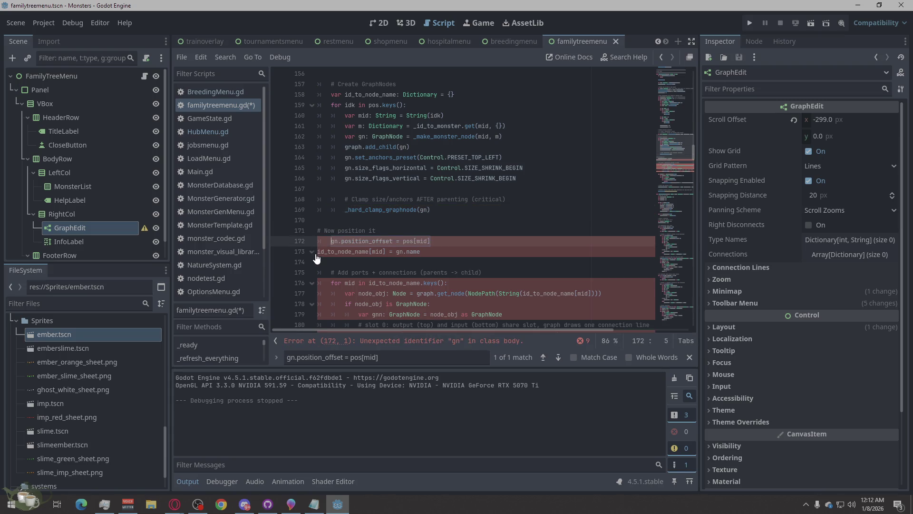
pyautogui.click(317, 253)
pyautogui.press('Tab')
pyautogui.press('Tab')
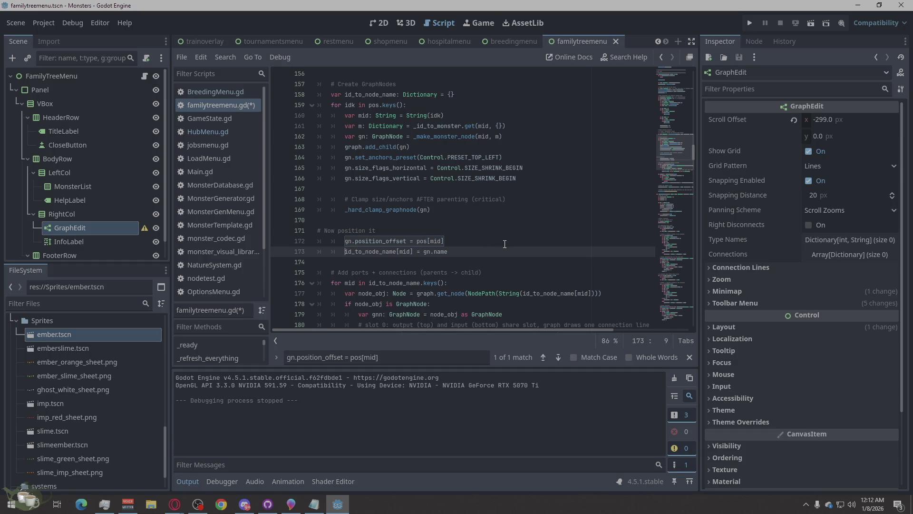
pyautogui.click(505, 211)
pyautogui.hotkey('ctrl', 's')
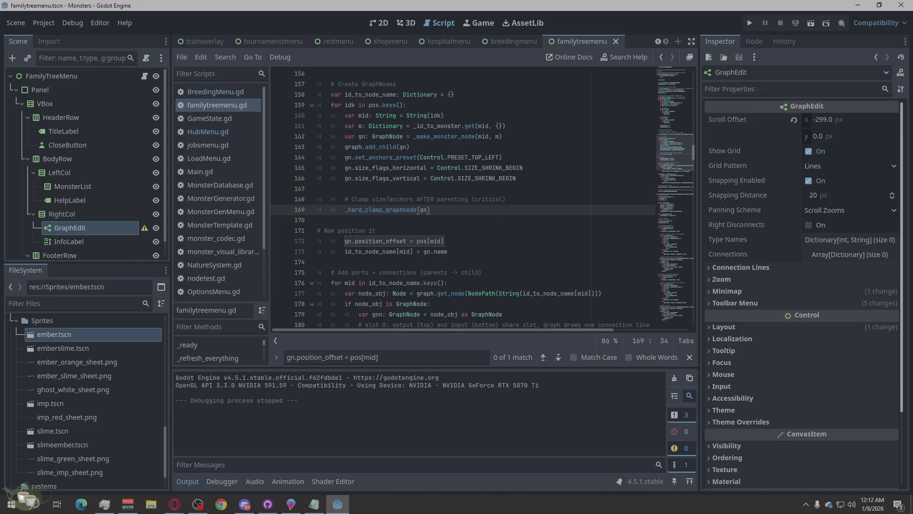
pyautogui.hotkey('alt', 'Tab')
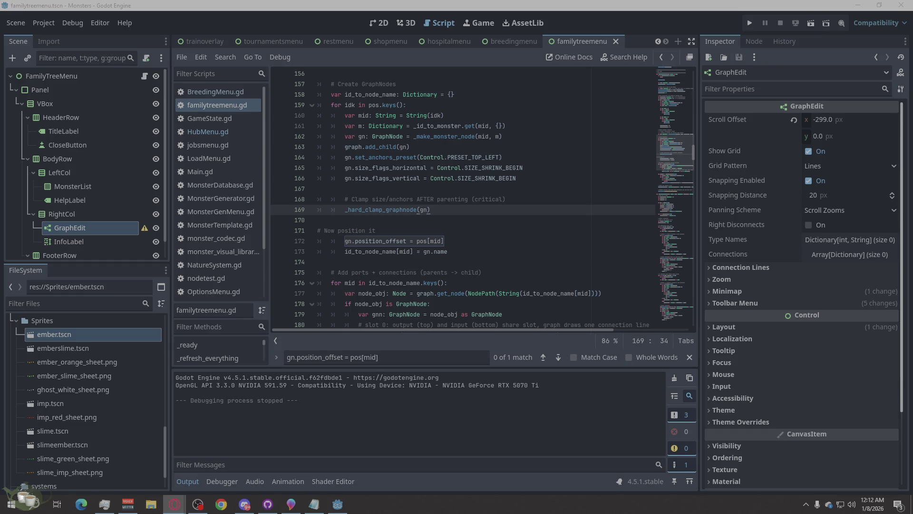
# Find the gn.set_deferred("size", node_size) line at 377 and cut it.
pyautogui.click(532, 358)
pyautogui.hotkey('ctrl', 'a')
pyautogui.write('gn.set_deferred("size", node_size)')
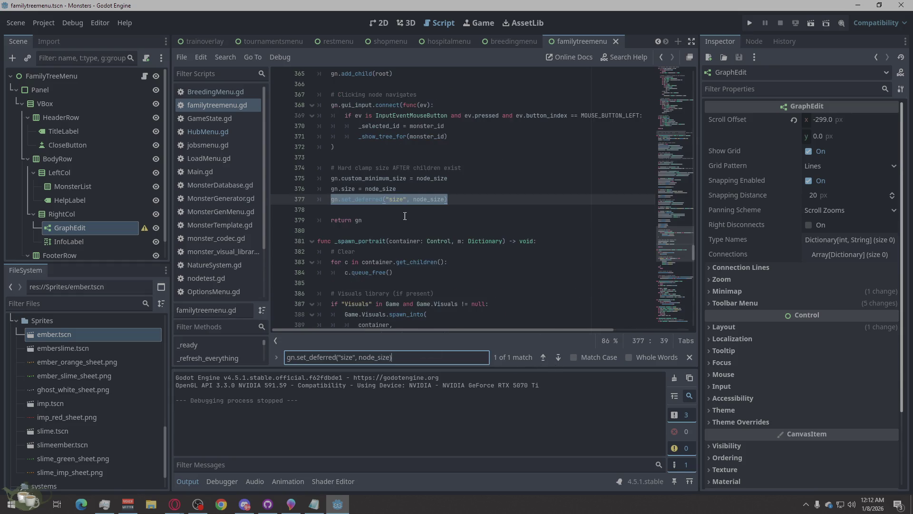
pyautogui.rightClick(412, 204)
pyautogui.click(444, 261)
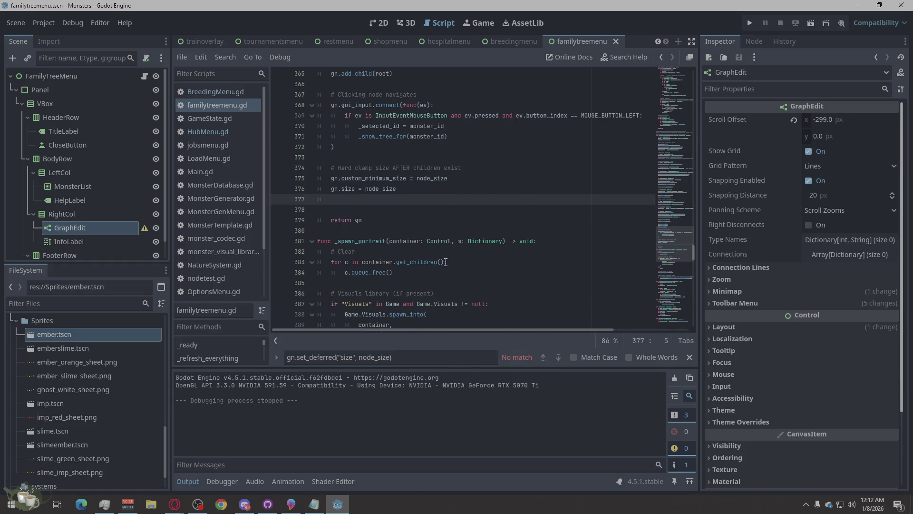
# Paste it back and save, then delete the line and its empty leftover.
pyautogui.press('BackSpace')
pyautogui.write('gn.set_deferred("size", node_size)')
pyautogui.hotkey('ctrl', 's')
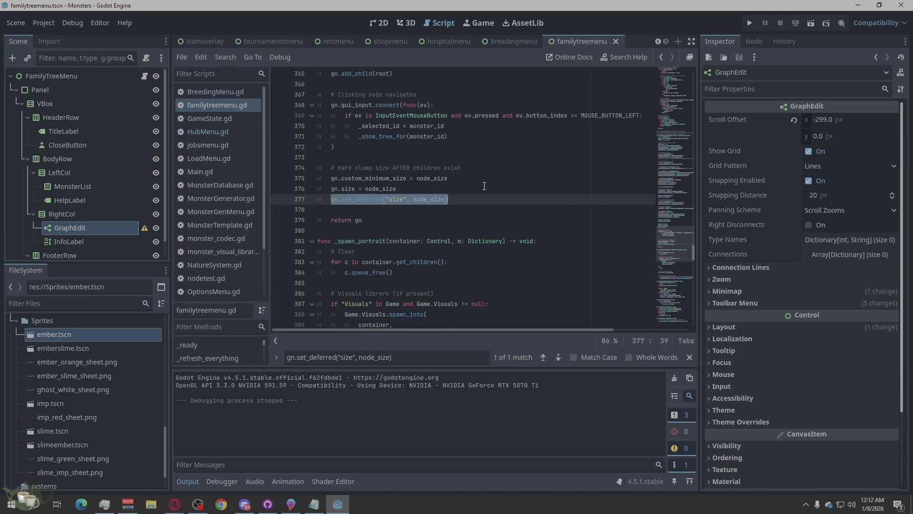
pyautogui.hotkey('ctrl', 'z')
pyautogui.press('BackSpace')
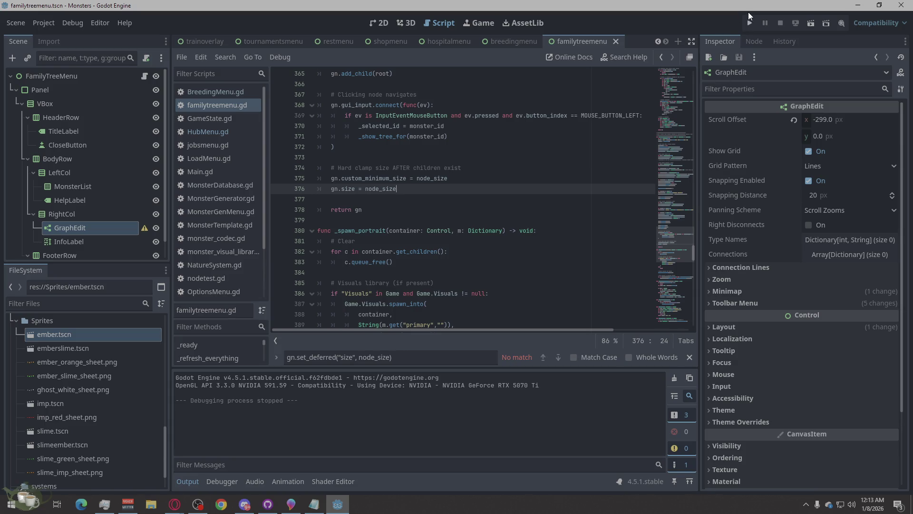
# Run the project and load Save Slot 02.
pyautogui.click(752, 27)
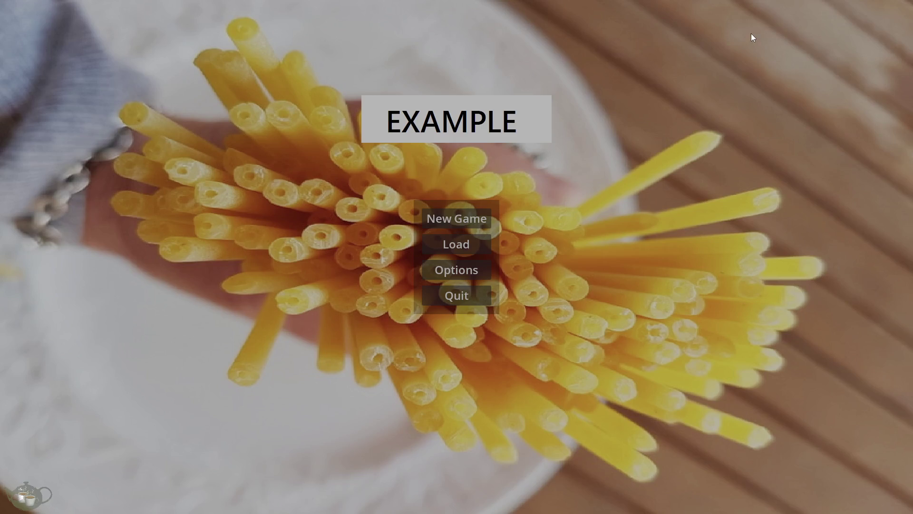
pyautogui.click(447, 243)
pyautogui.click(405, 228)
pyautogui.click(573, 372)
# Open the Ancestor Tree for the last Ember/Slime (Timid) and zoom around its grid.
pyautogui.click(856, 314)
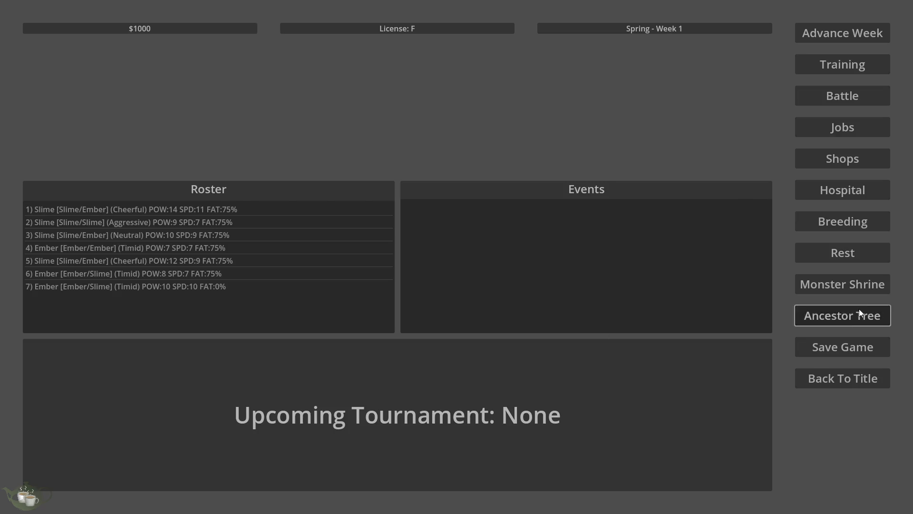
pyautogui.click(128, 125)
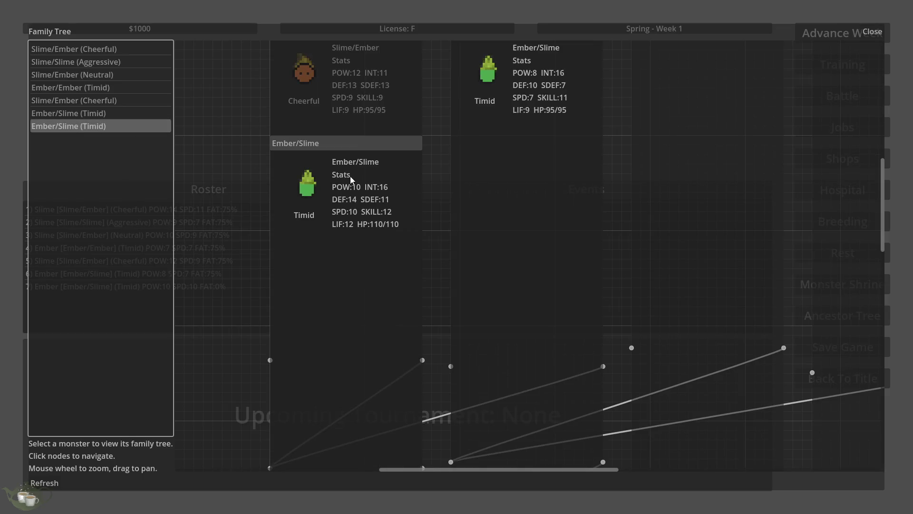
pyautogui.scroll(-1, 368, 195)
pyautogui.scroll(-2, 369, 194)
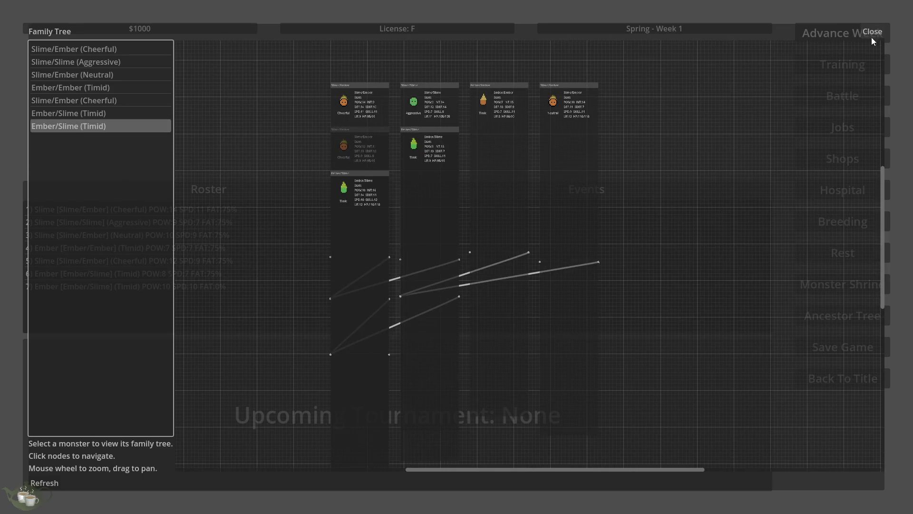
pyautogui.scroll(2, 623, 104)
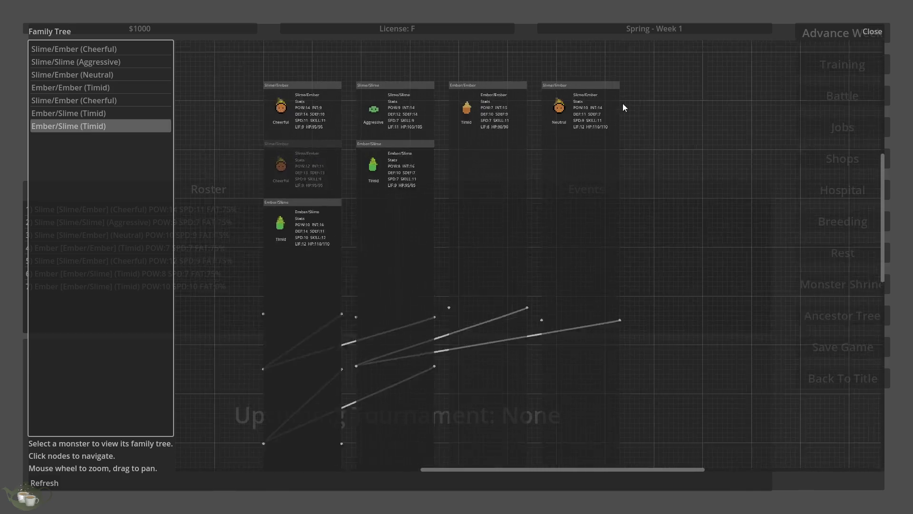
pyautogui.scroll(1, 459, 101)
pyautogui.scroll(-1, 733, 142)
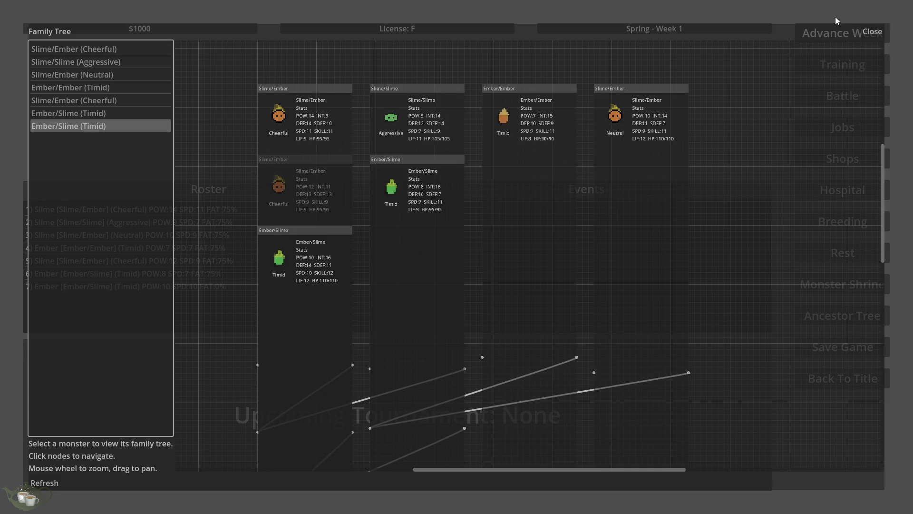
# Close the family tree, return to the title screen and quit the game.
pyautogui.click(871, 27)
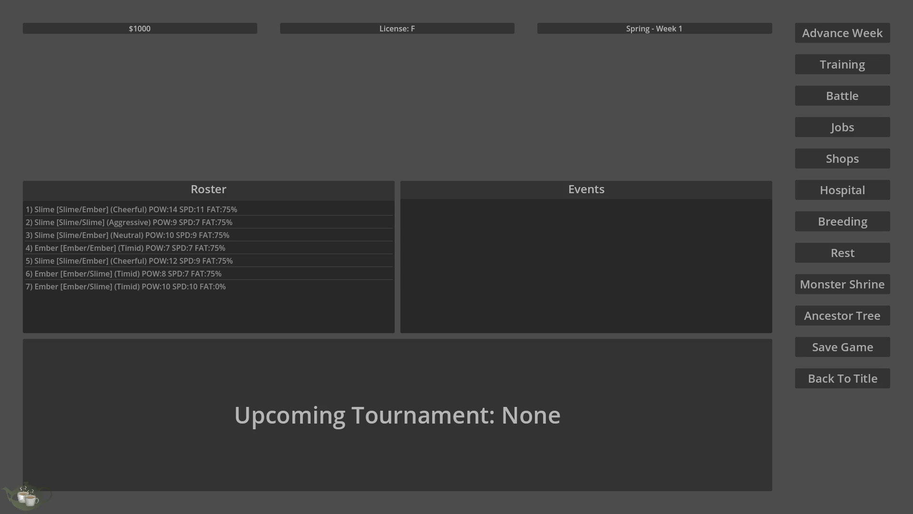
pyautogui.click(832, 375)
pyautogui.click(457, 297)
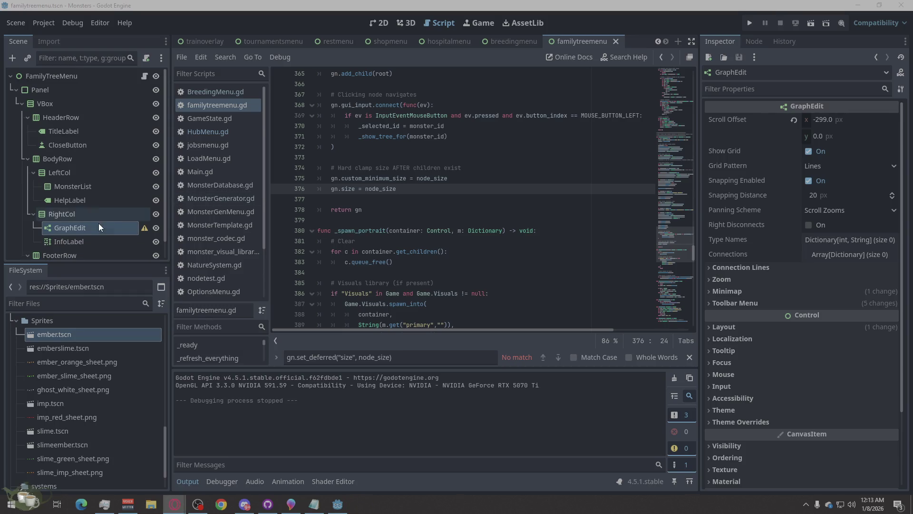
pyautogui.click(88, 213)
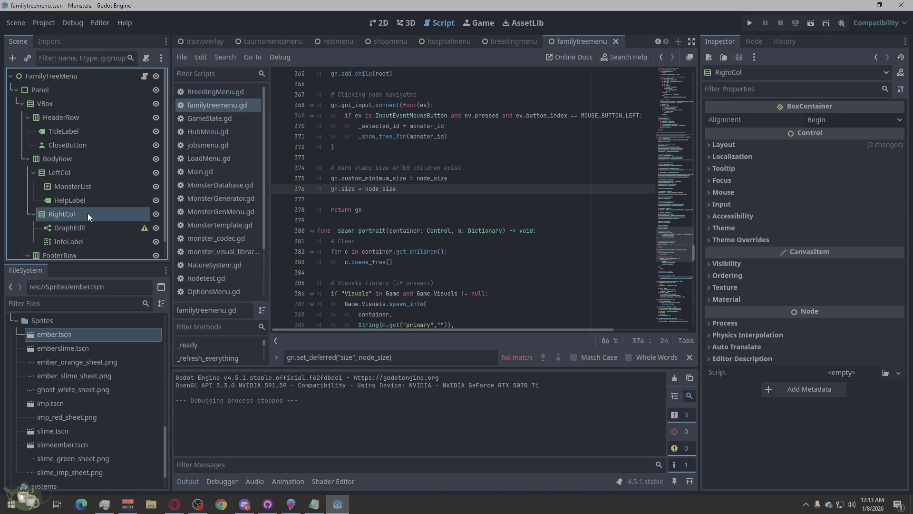
pyautogui.click(82, 228)
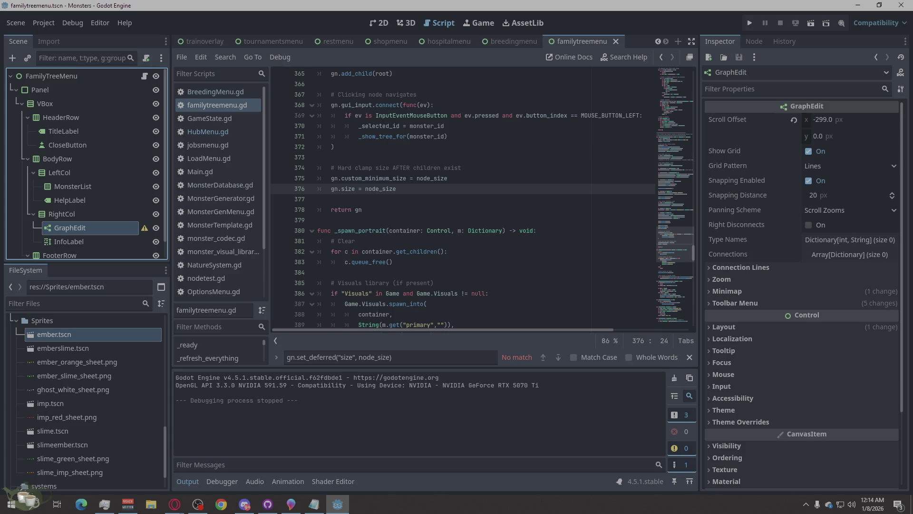
pyautogui.hotkey('alt', 'Tab')
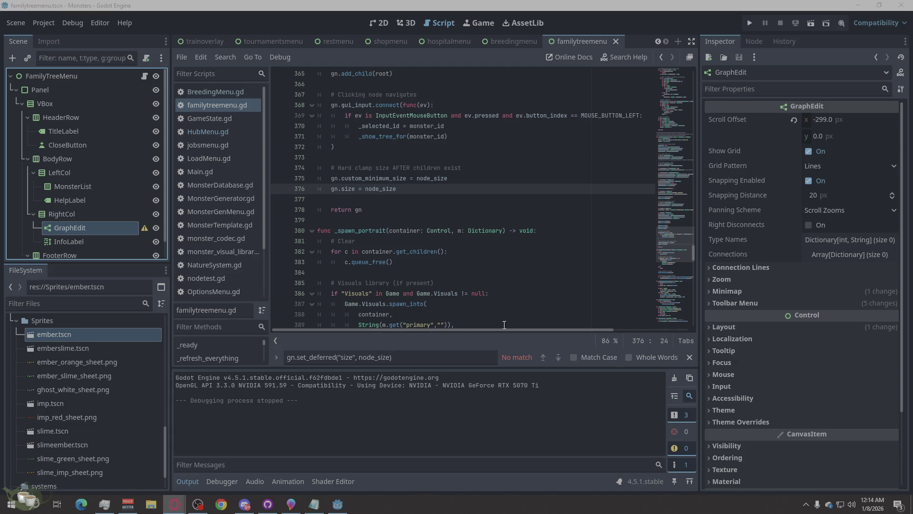
pyautogui.doubleClick(385, 357)
pyautogui.hotkey('ctrl', 'a')
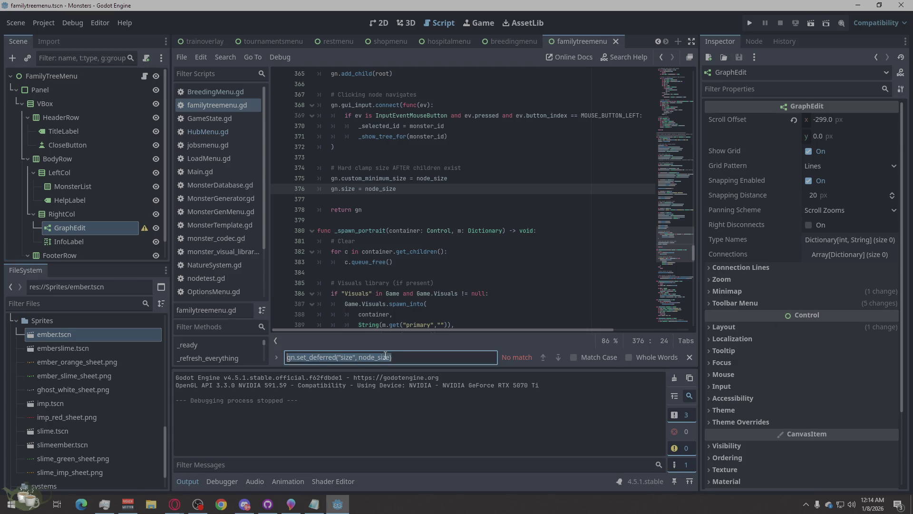
pyautogui.write('remote inspector values')
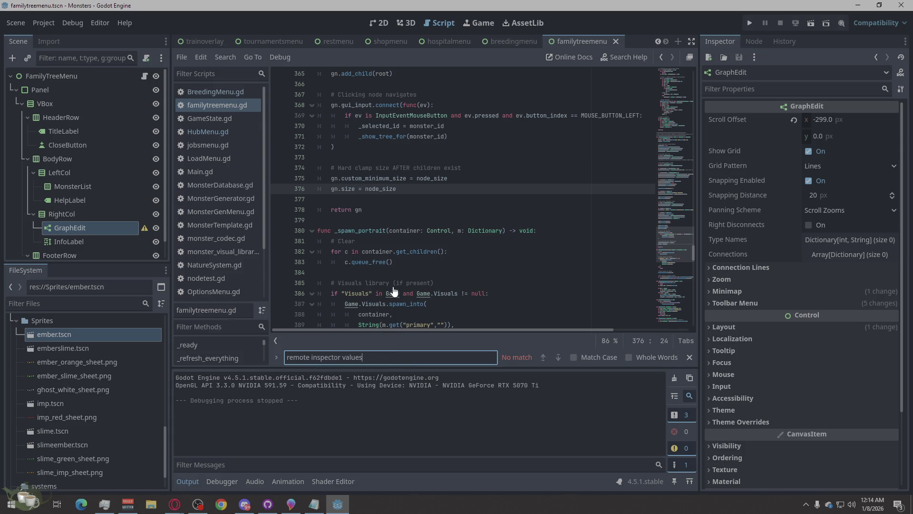
pyautogui.hotkey('ctrl', 'z')
pyautogui.click(720, 37)
pyautogui.scroll(-2, 778, 370)
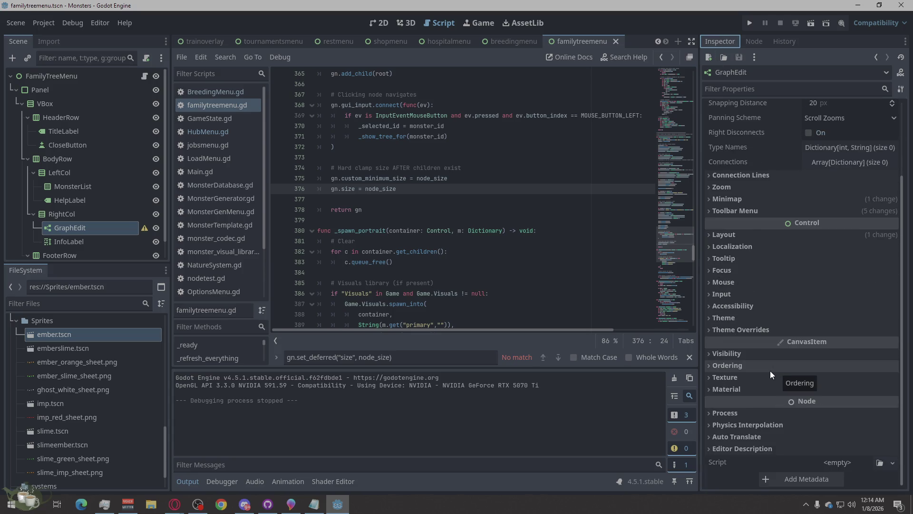
pyautogui.scroll(1, 769, 370)
pyautogui.scroll(1, 757, 304)
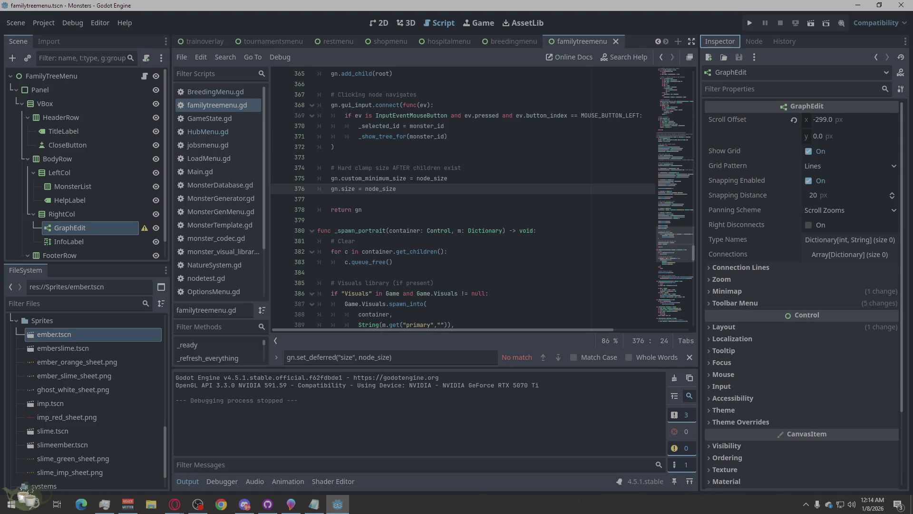
pyautogui.hotkey('alt', 'Tab')
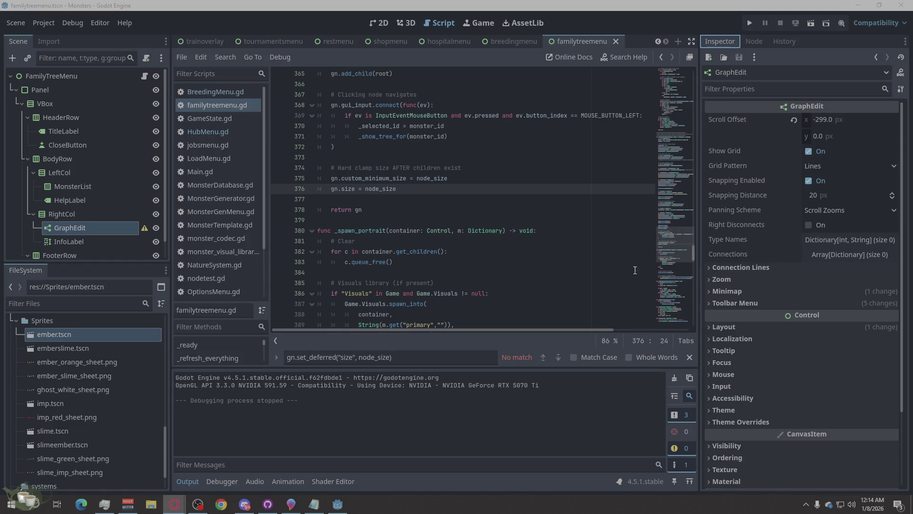
pyautogui.rightClick(87, 226)
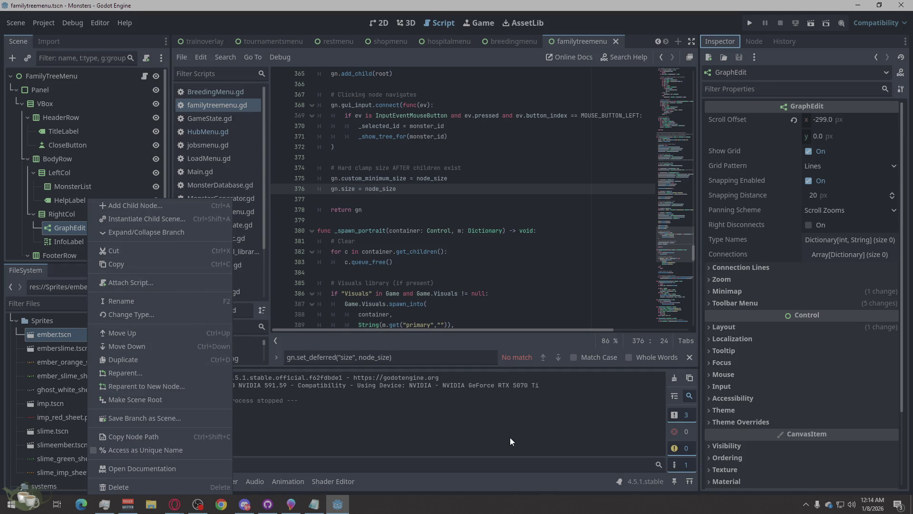
pyautogui.click(114, 148)
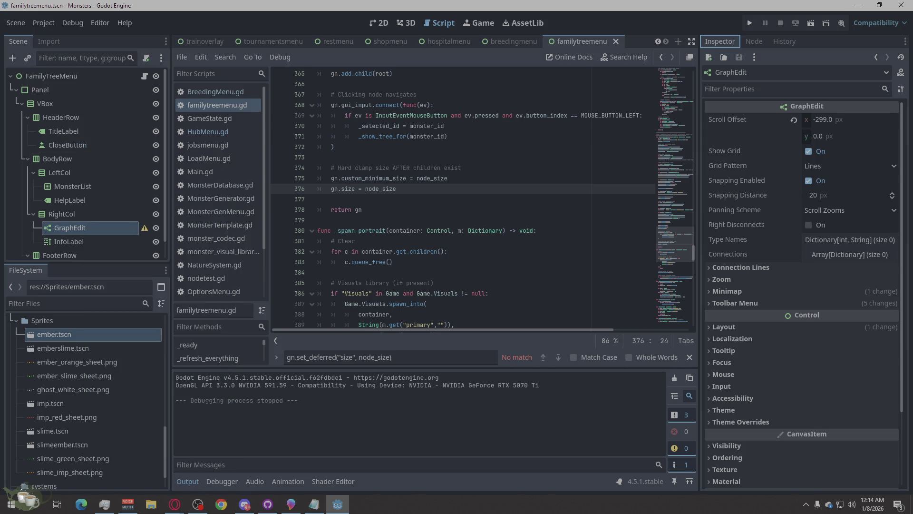
pyautogui.hotkey('alt', 'Tab')
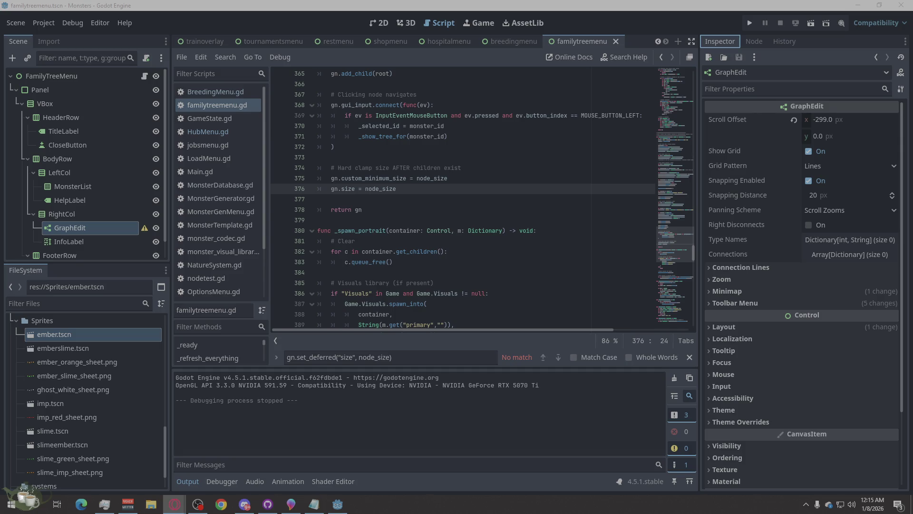
# Expand the GraphEdit's Layout and Container Sizing properties, leaving layout direction Inherited.
pyautogui.click(719, 329)
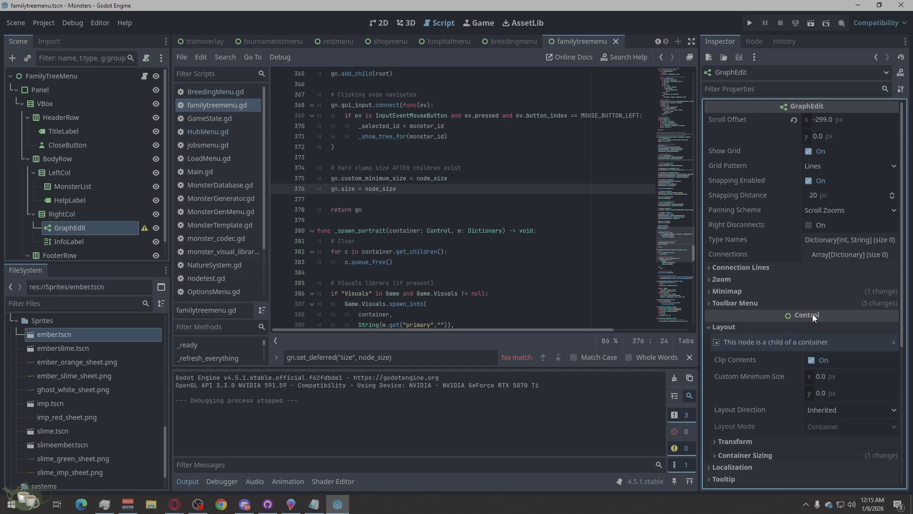
pyautogui.scroll(-3, 813, 314)
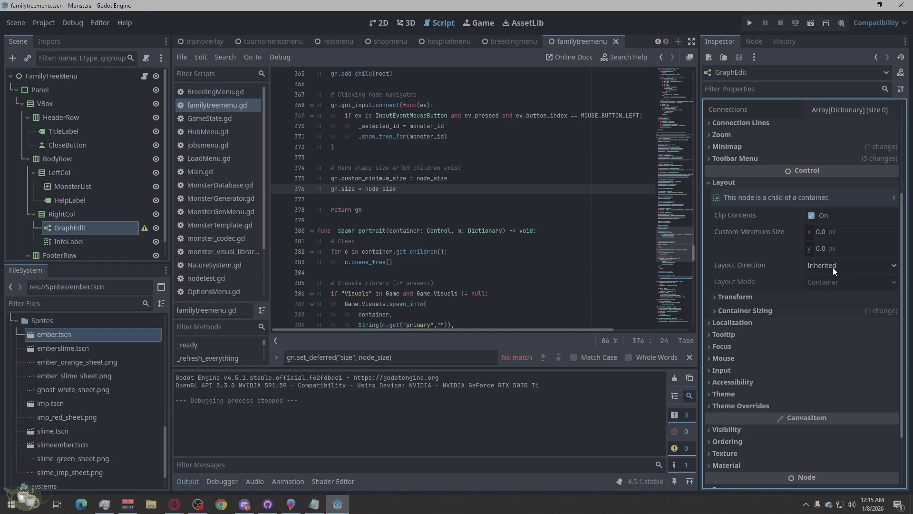
pyautogui.click(723, 311)
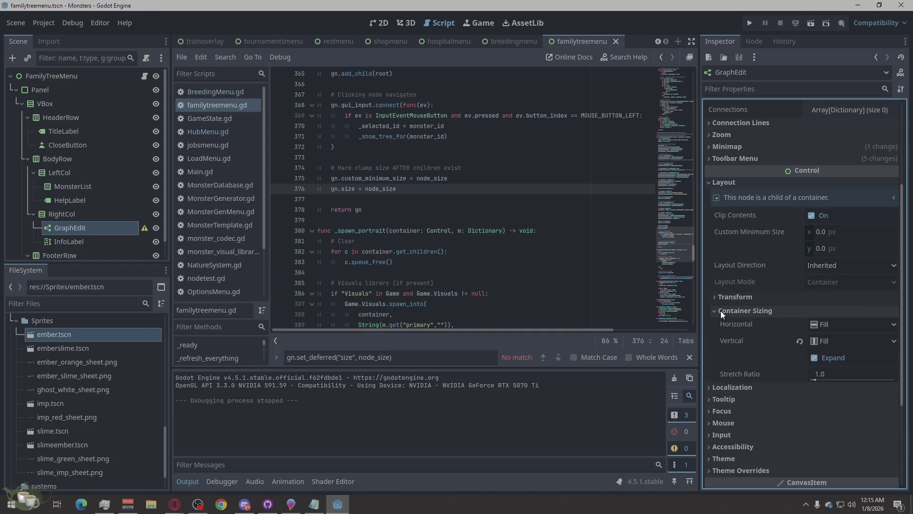
pyautogui.click(726, 297)
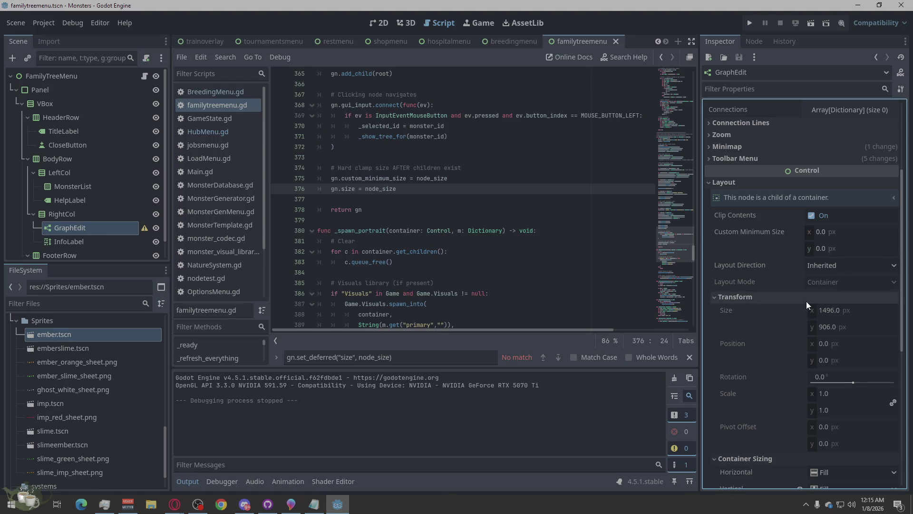
pyautogui.scroll(-2, 806, 301)
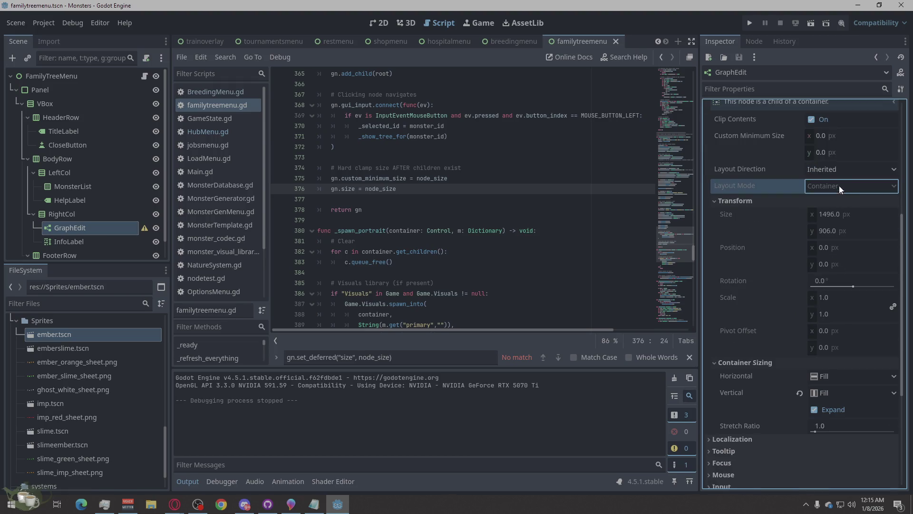
pyautogui.click(835, 169)
pyautogui.click(834, 167)
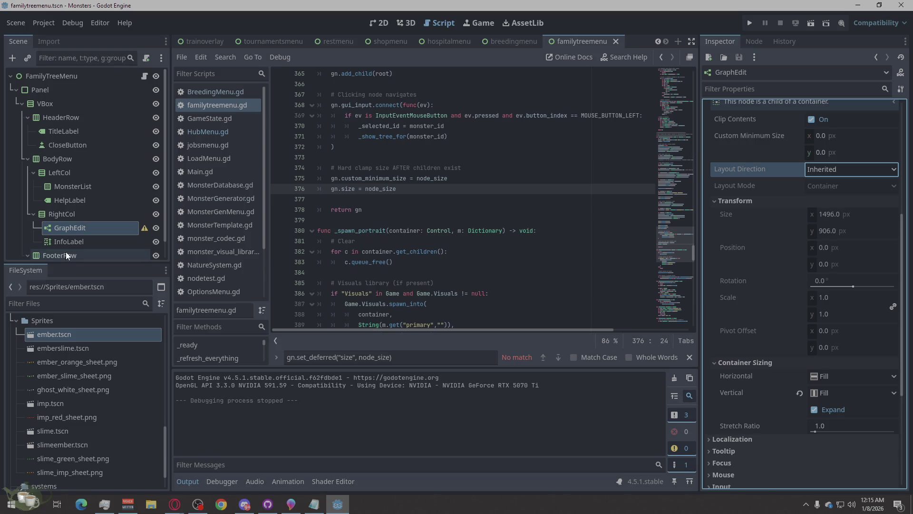
pyautogui.click(90, 237)
pyautogui.click(91, 227)
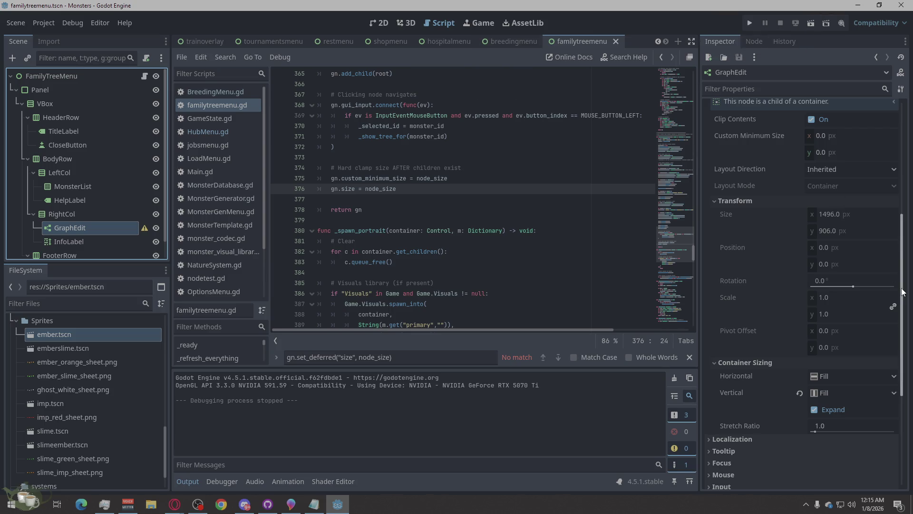
# Uncheck Vertical Expand on the GraphEdit and run the game to its Load Game screen.
pyautogui.click(814, 410)
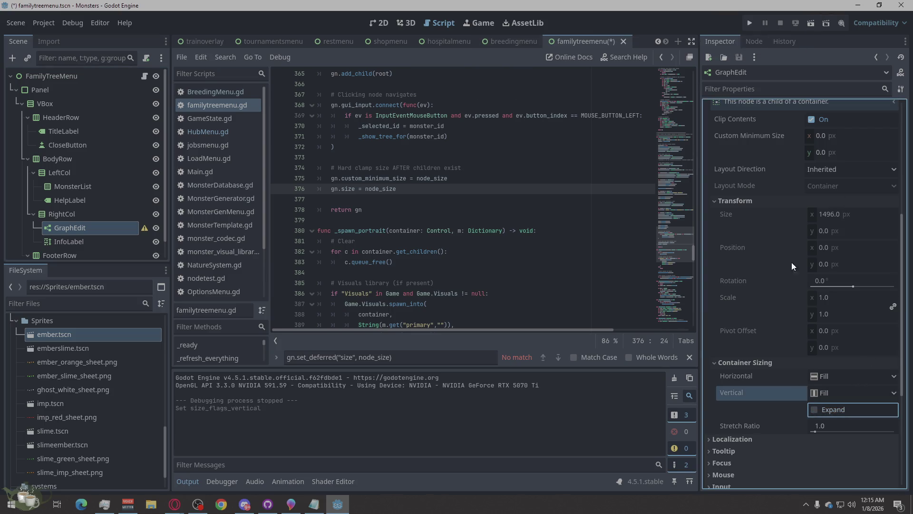
pyautogui.click(752, 24)
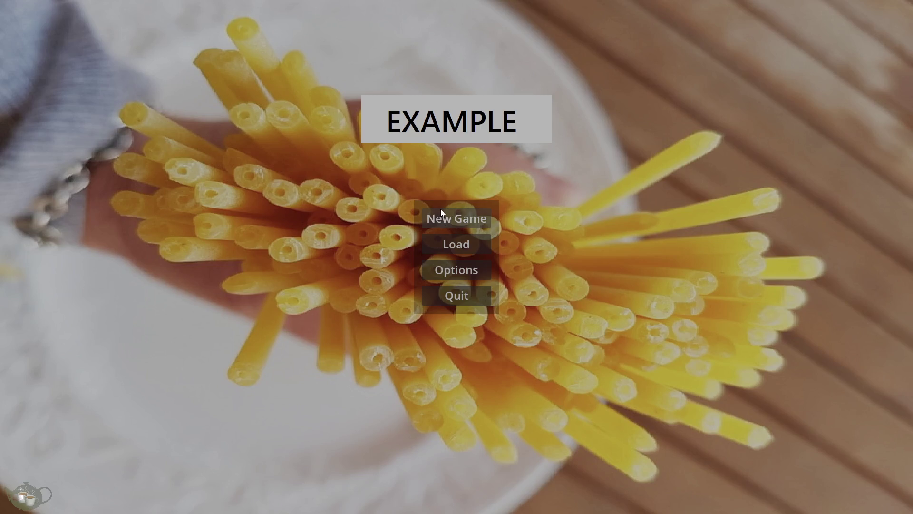
pyautogui.click(456, 244)
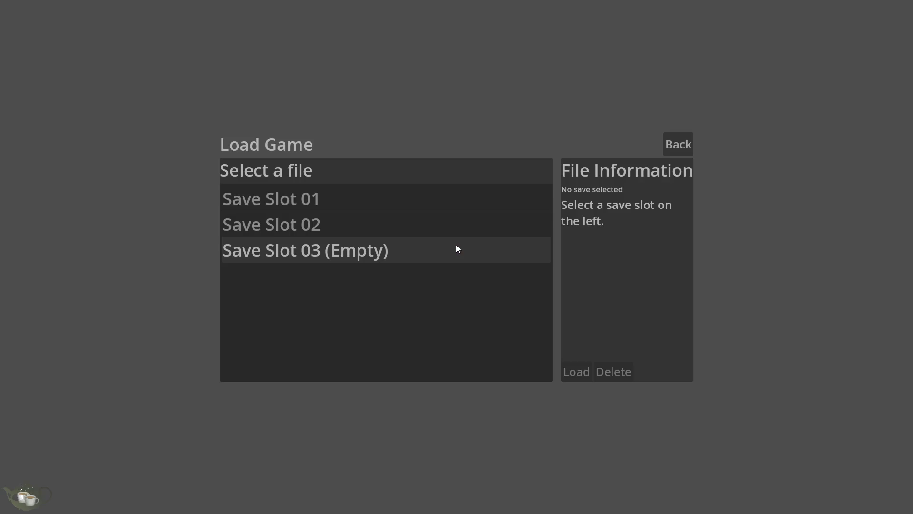
# Load Save Slot 02 and refresh the Ember/Slime (Timid) family tree in the Ancestor Tree.
pyautogui.click(403, 220)
pyautogui.click(583, 372)
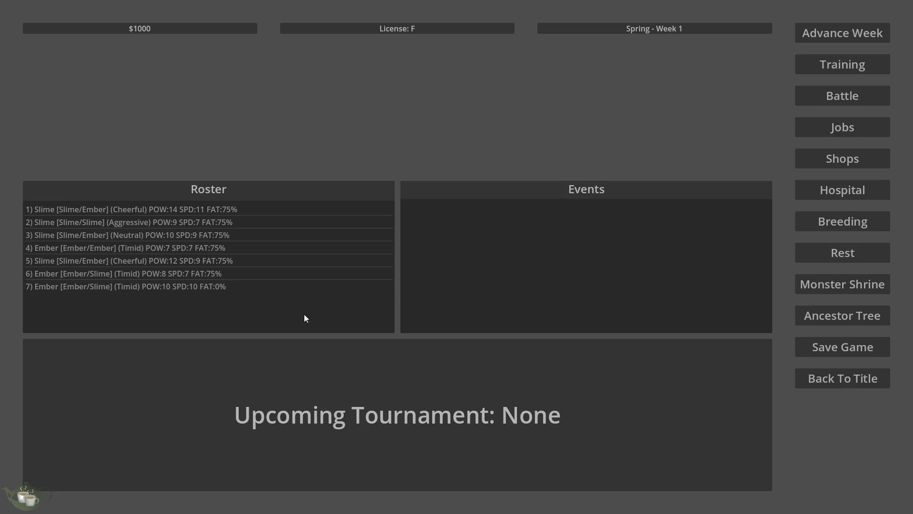
pyautogui.click(815, 321)
pyautogui.click(104, 129)
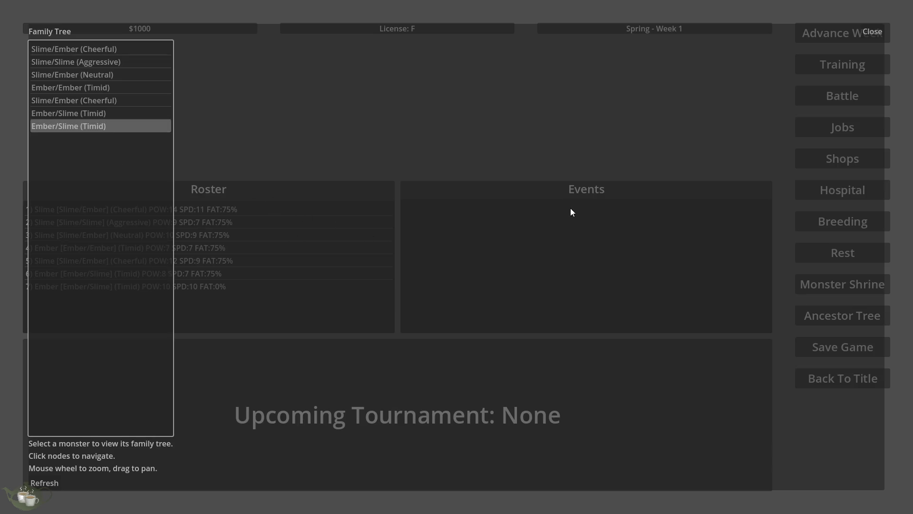
pyautogui.click(47, 484)
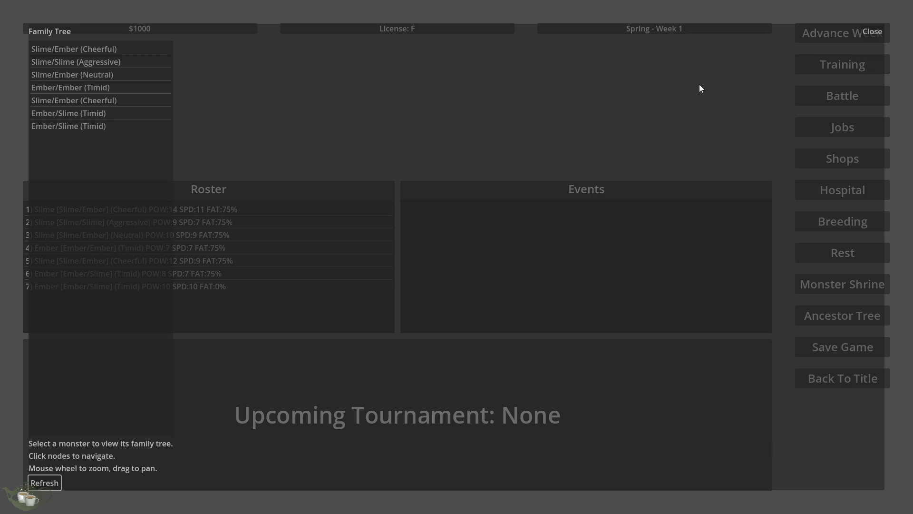
# Close the family tree, go back to the title screen and quit the game.
pyautogui.click(881, 31)
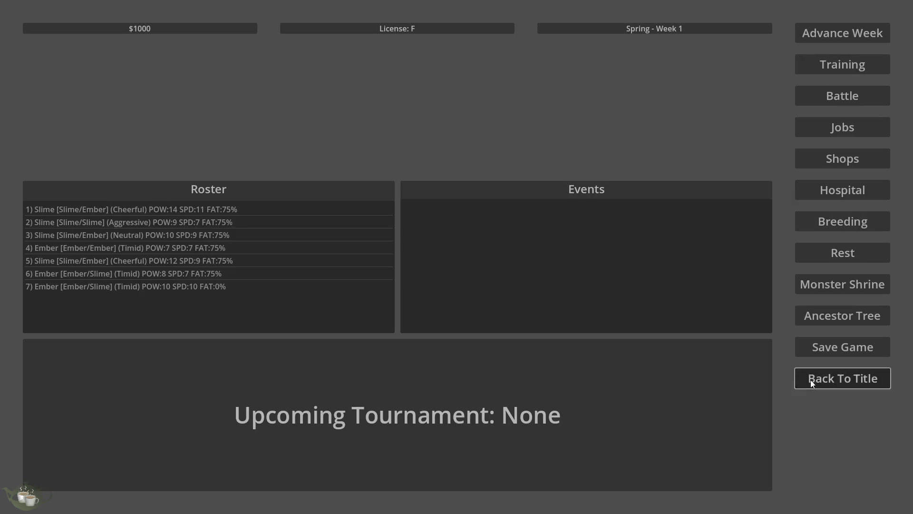
pyautogui.click(806, 381)
pyautogui.click(447, 294)
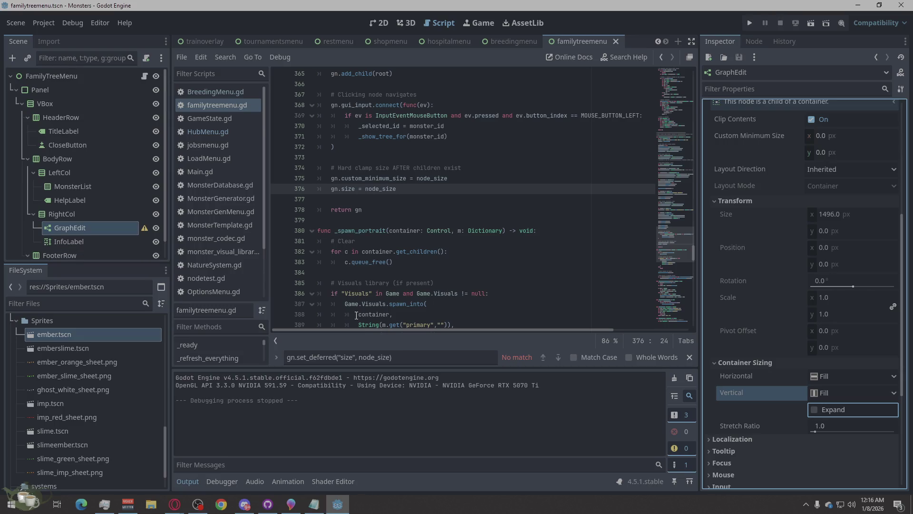
# Re-enable the GraphEdit's Vertical Expand and set Horizontal and Vertical sizing to Shrink Center.
pyautogui.click(824, 406)
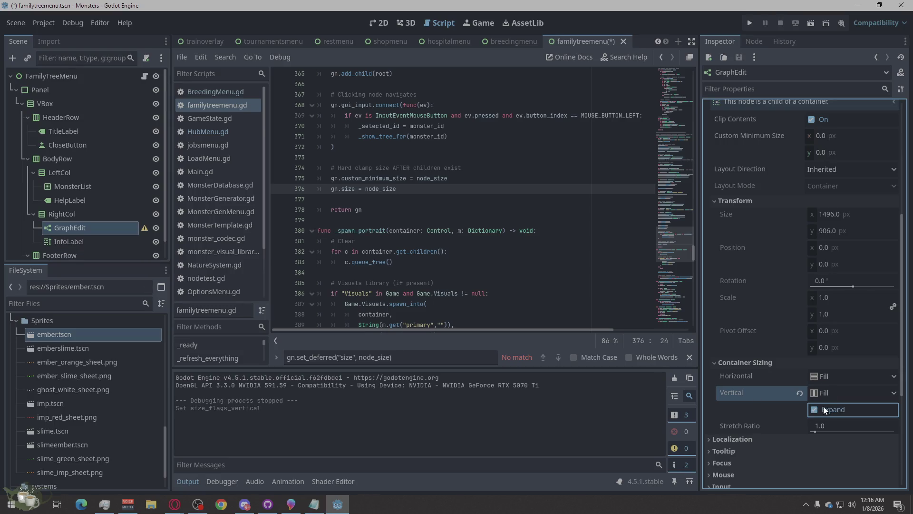
pyautogui.click(822, 405)
pyautogui.click(829, 395)
pyautogui.click(829, 396)
pyautogui.click(822, 413)
pyautogui.click(834, 376)
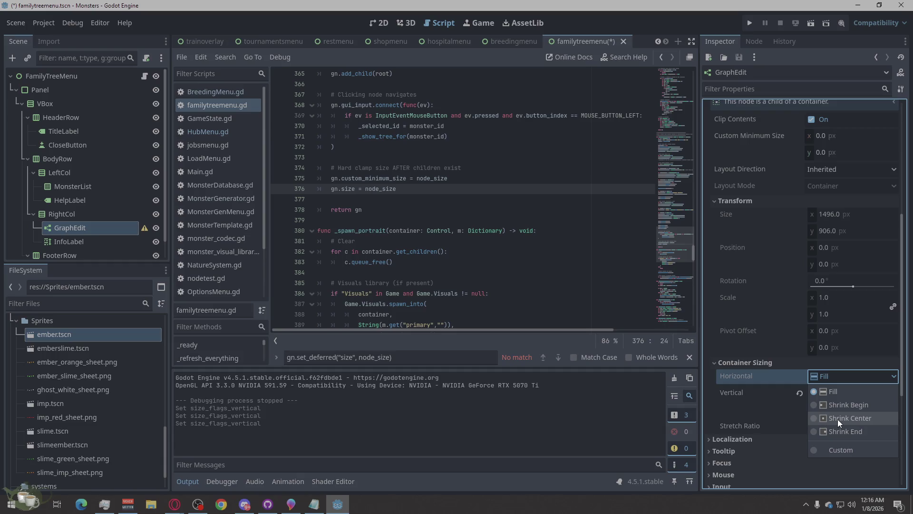
pyautogui.click(838, 418)
pyautogui.click(832, 392)
pyautogui.click(840, 432)
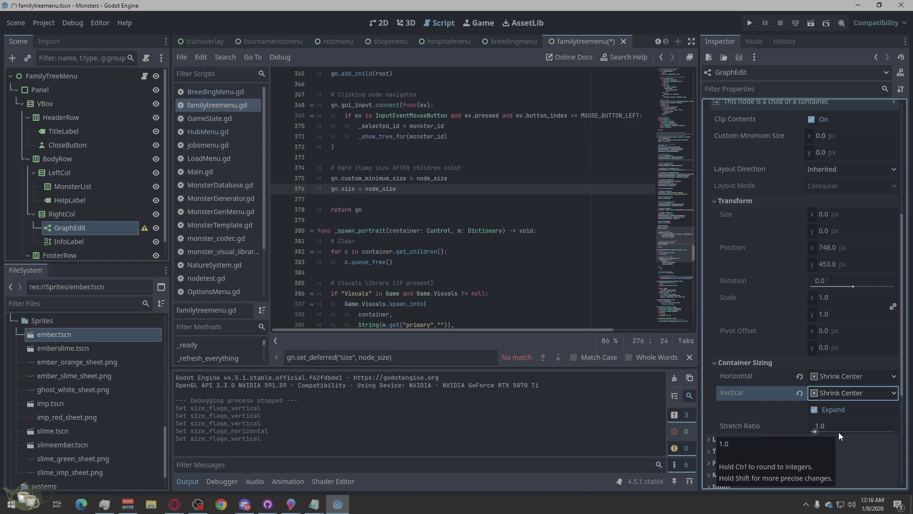
# Run the game, load Save Slot 02 and view the last Ember/Slime (Timid) family tree.
pyautogui.click(754, 21)
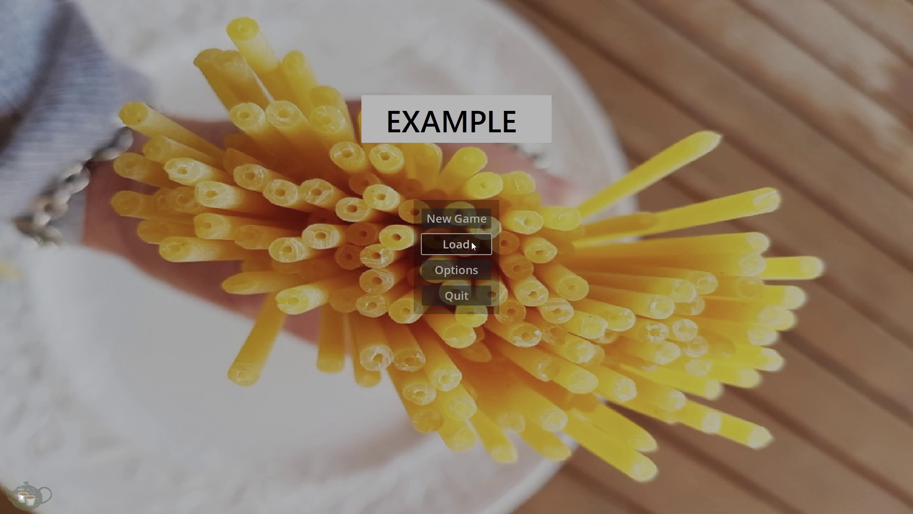
pyautogui.click(472, 245)
pyautogui.click(416, 222)
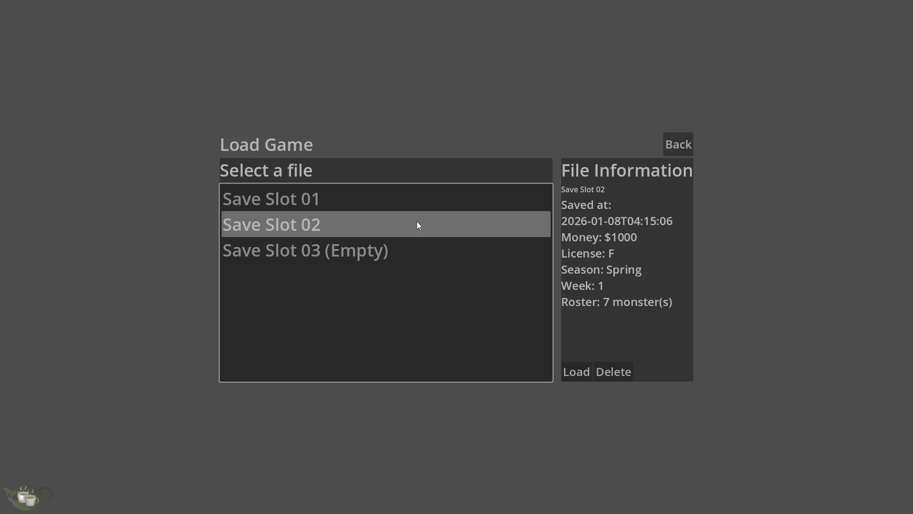
pyautogui.click(573, 371)
pyautogui.click(862, 312)
pyautogui.click(83, 125)
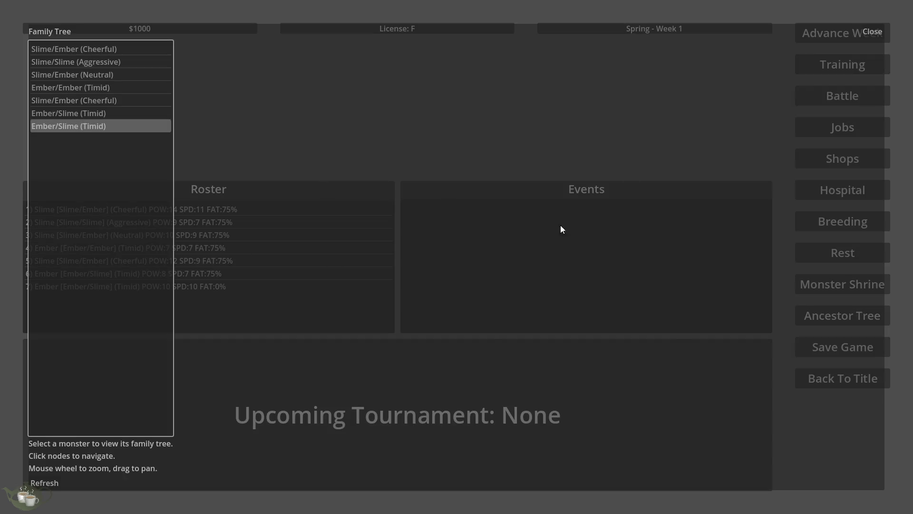
# Close the family tree, return to the title screen and quit the game.
pyautogui.click(871, 30)
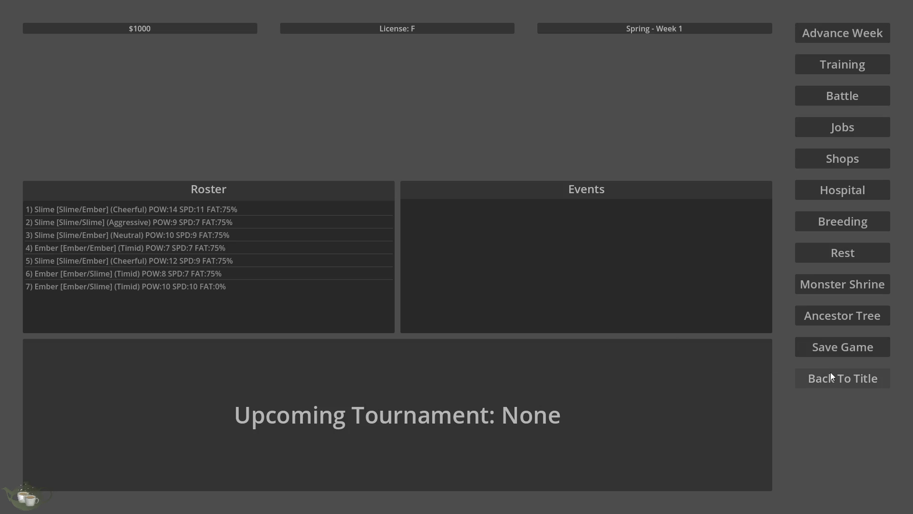
pyautogui.click(830, 376)
pyautogui.click(480, 293)
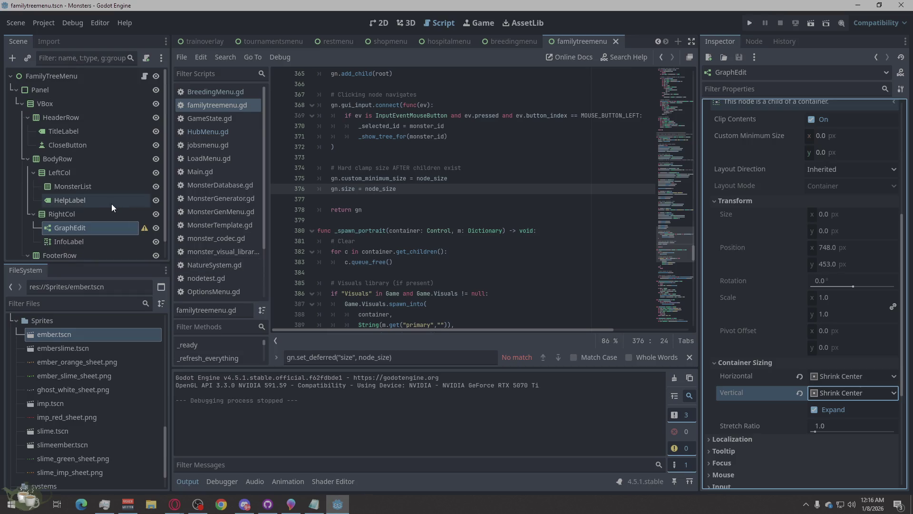
# In the 2D view, reselect the GraphEdit and set its Horizontal sizing back to Fill.
pyautogui.click(90, 210)
pyautogui.click(84, 222)
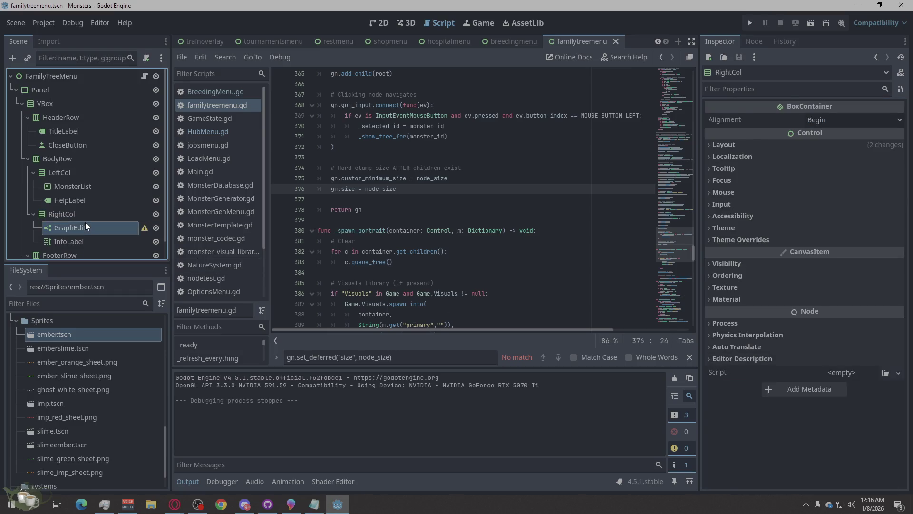
pyautogui.click(380, 22)
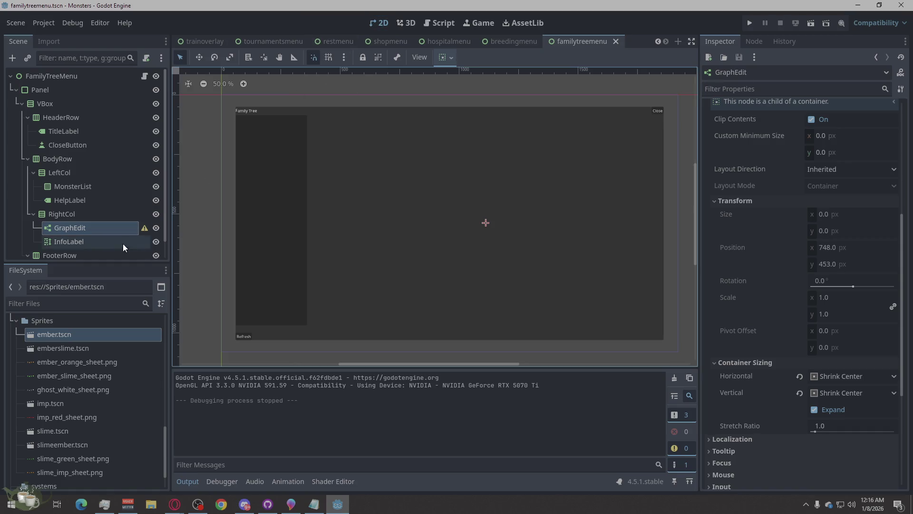
pyautogui.click(82, 213)
pyautogui.click(83, 225)
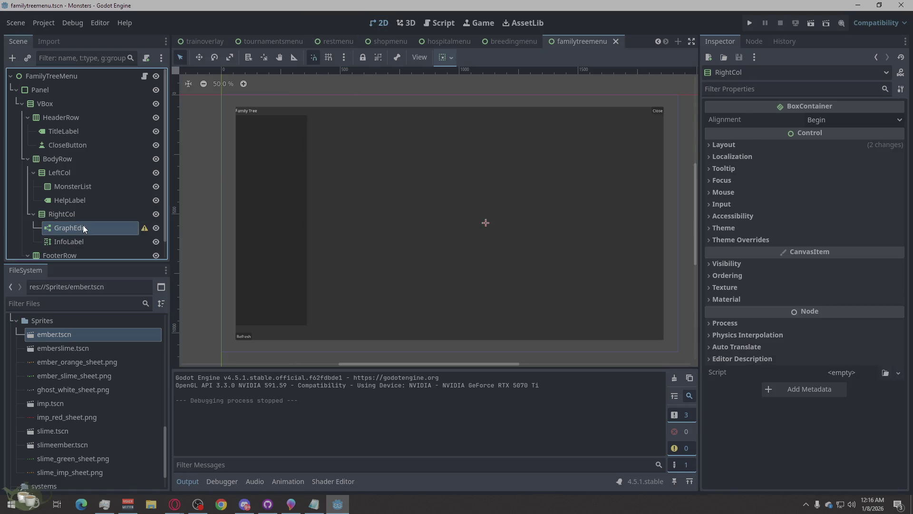
pyautogui.click(82, 238)
pyautogui.click(88, 230)
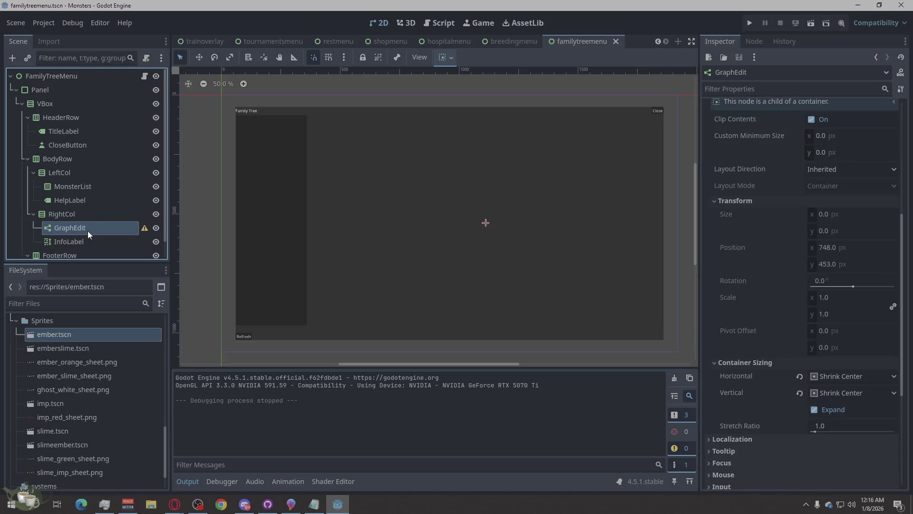
pyautogui.click(838, 377)
pyautogui.click(849, 392)
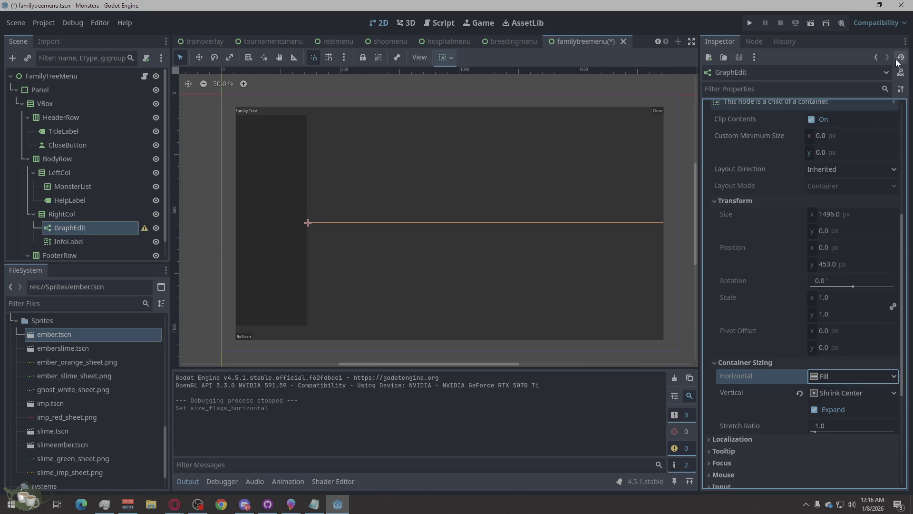
# Run the game, load a saved game and pick a monster in the Ancestor Tree.
pyautogui.click(750, 23)
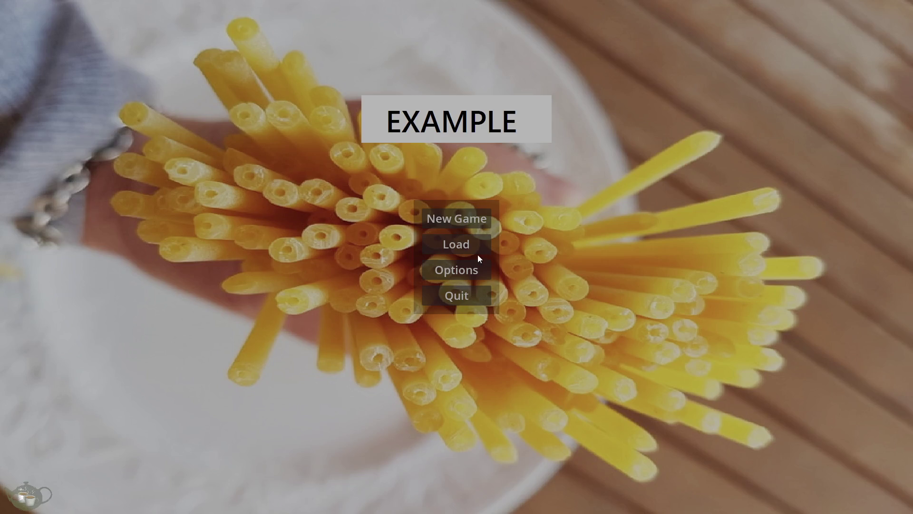
pyautogui.click(478, 252)
pyautogui.click(392, 221)
pyautogui.click(575, 371)
pyautogui.click(863, 310)
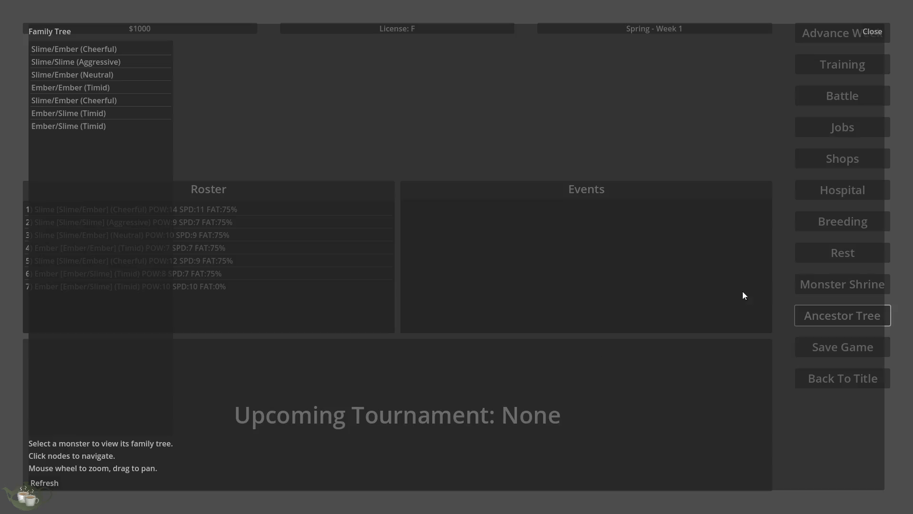
pyautogui.click(133, 128)
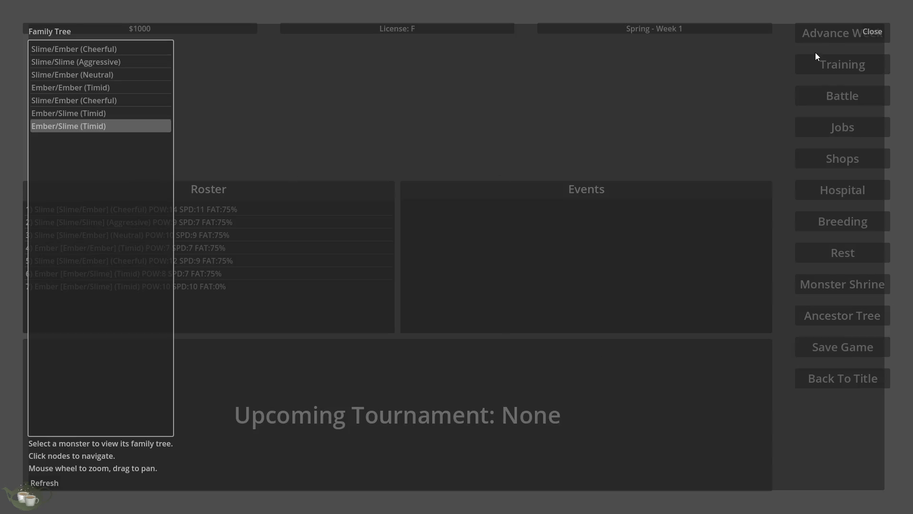
# Close the family tree overlay, return to the title menu and quit the game.
pyautogui.click(872, 31)
pyautogui.click(822, 379)
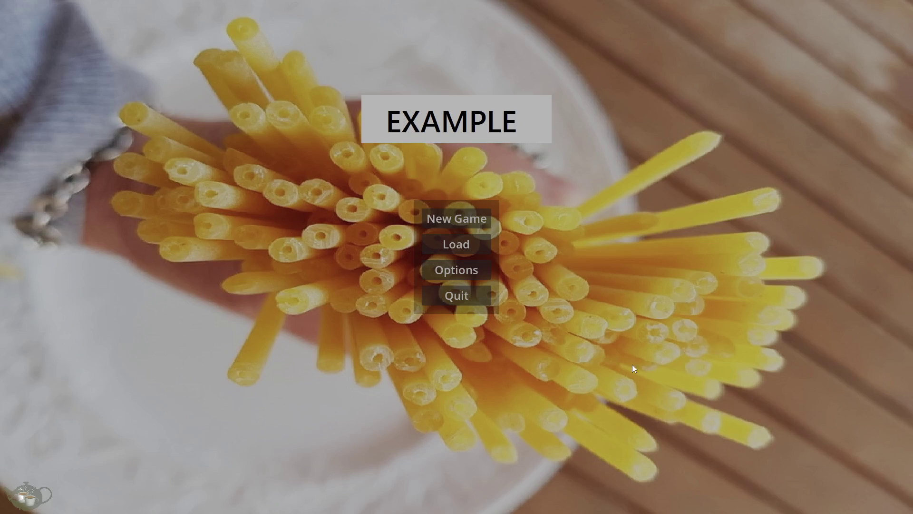
pyautogui.click(459, 286)
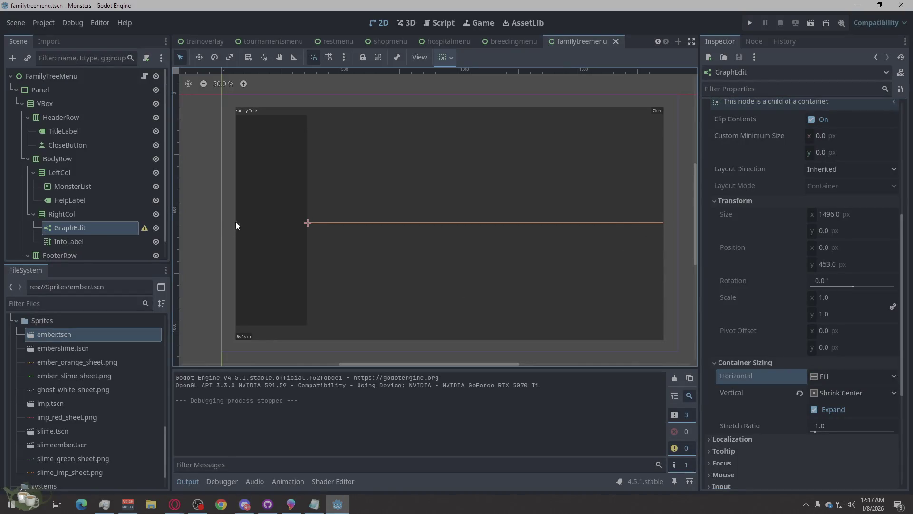
# Set the GraphEdit's custom minimum width to 500.
pyautogui.scroll(4, 841, 291)
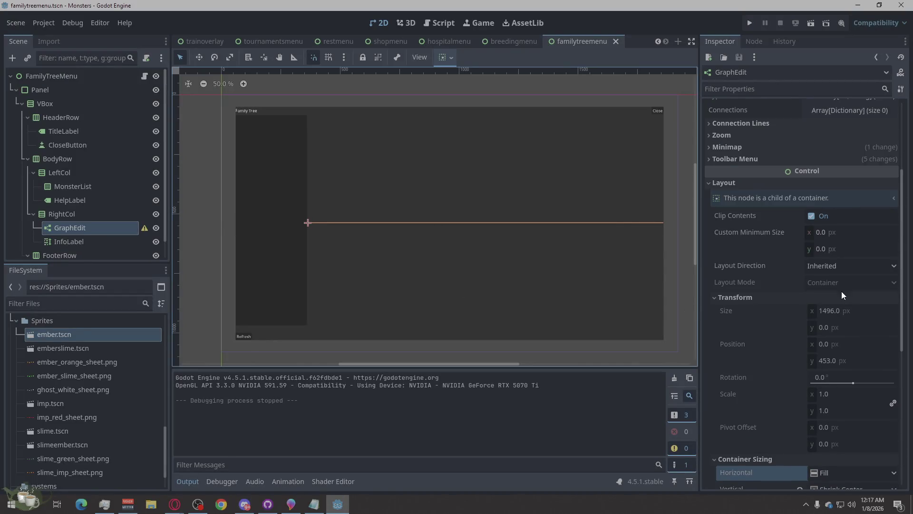
pyautogui.click(823, 232)
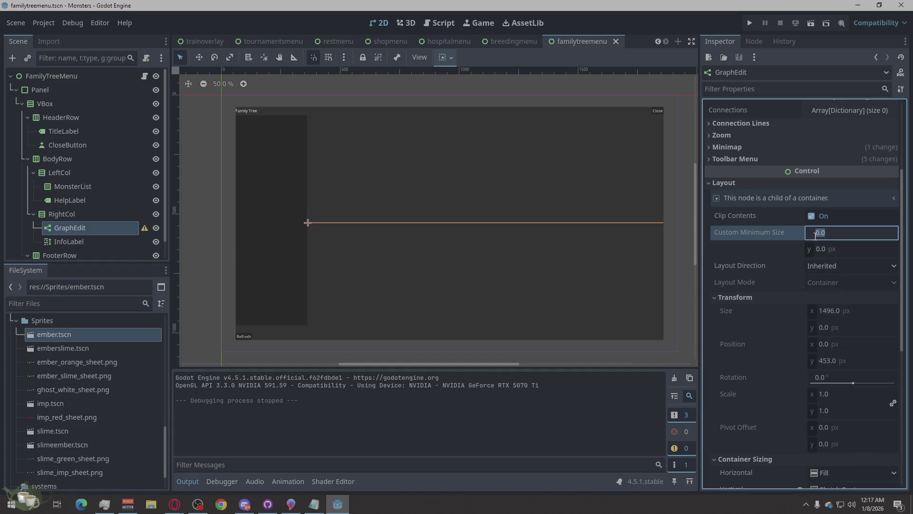
pyautogui.write('500')
pyautogui.press('Return')
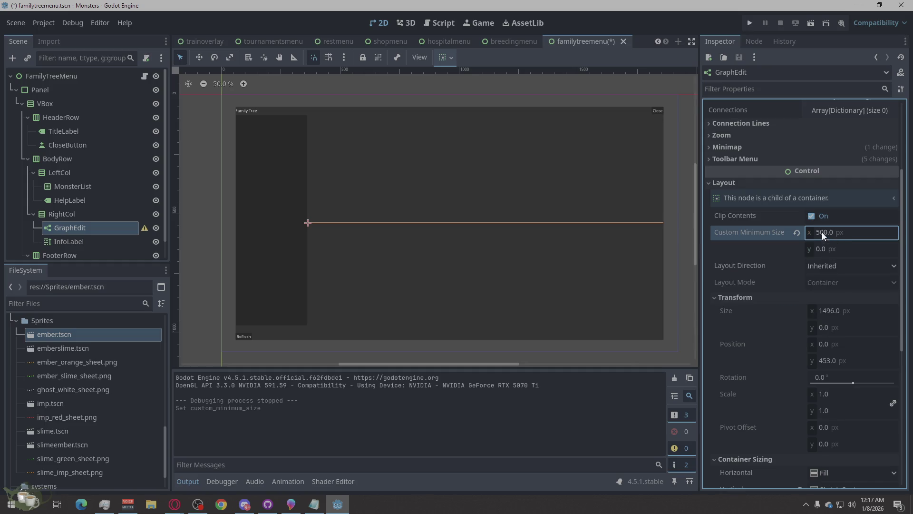
# Turn off Vertical Expand for the GraphEdit.
pyautogui.scroll(-4, 823, 232)
pyautogui.click(814, 320)
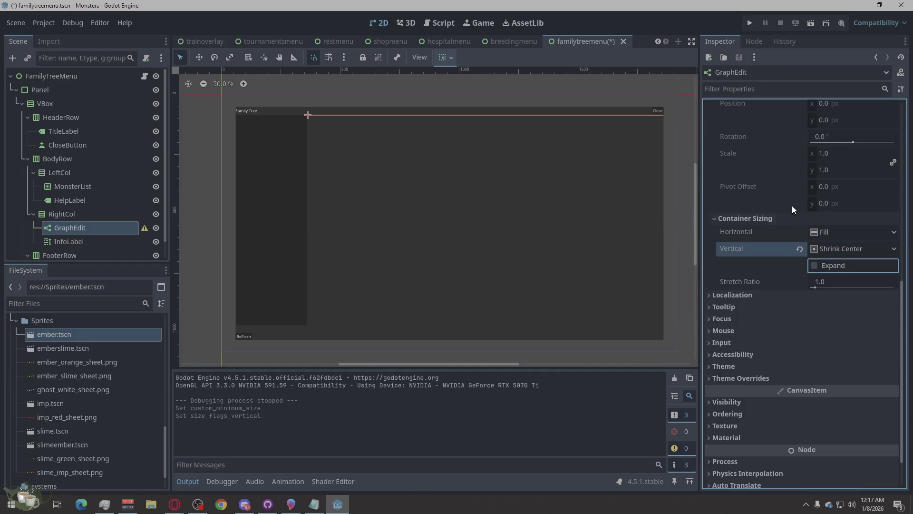
pyautogui.scroll(4, 790, 205)
pyautogui.scroll(2, 790, 241)
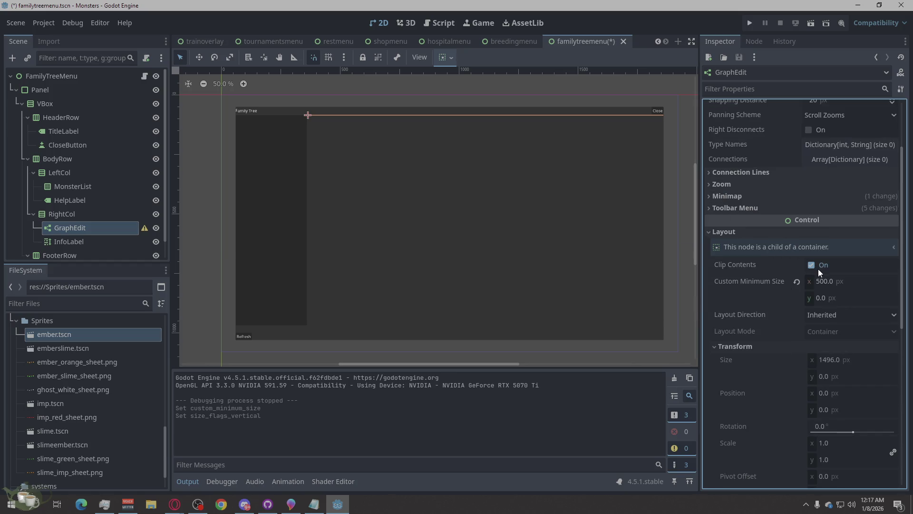
# Try minimum widths of 250 and then 600.
pyautogui.click(820, 282)
pyautogui.write('250')
pyautogui.press('Return')
pyautogui.click(825, 282)
pyautogui.write('600')
pyautogui.click(827, 297)
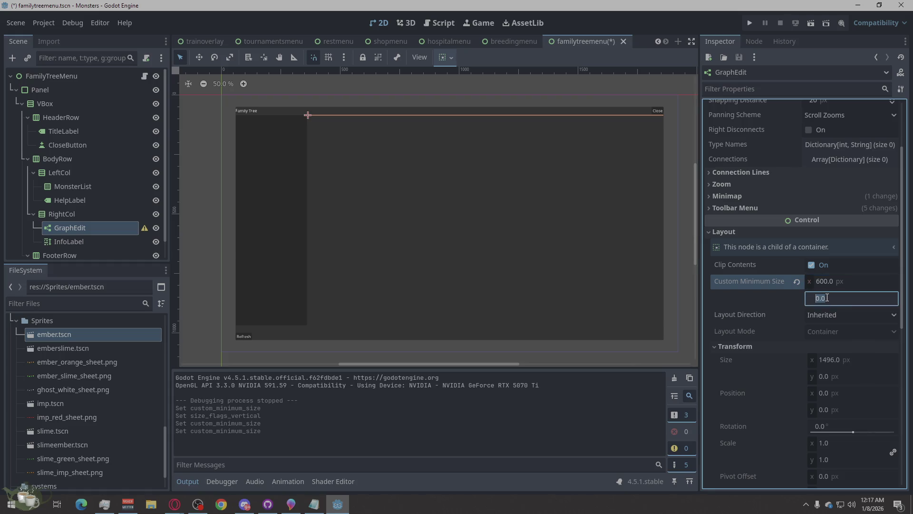
# Try minimum heights of 500, 800 and 900, settling on 880.
pyautogui.write('500')
pyautogui.press('Return')
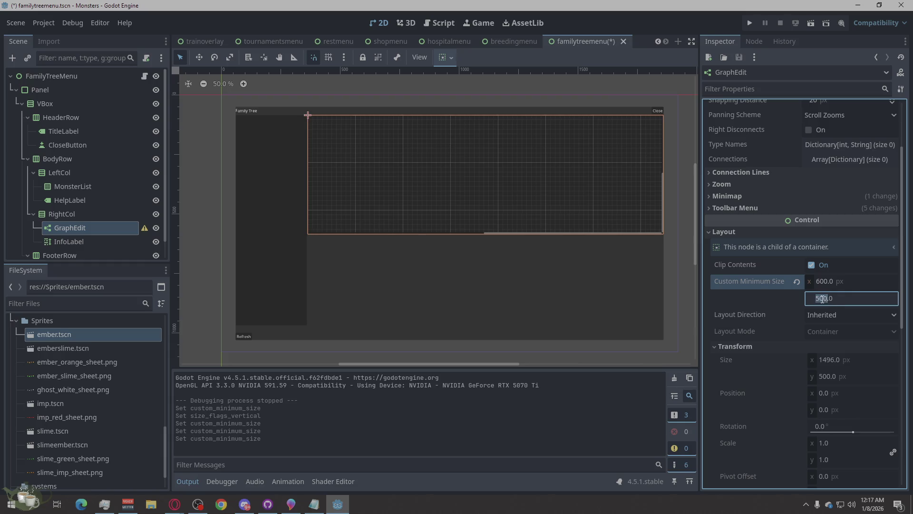
pyautogui.write('800')
pyautogui.press('Return')
pyautogui.doubleClick(829, 299)
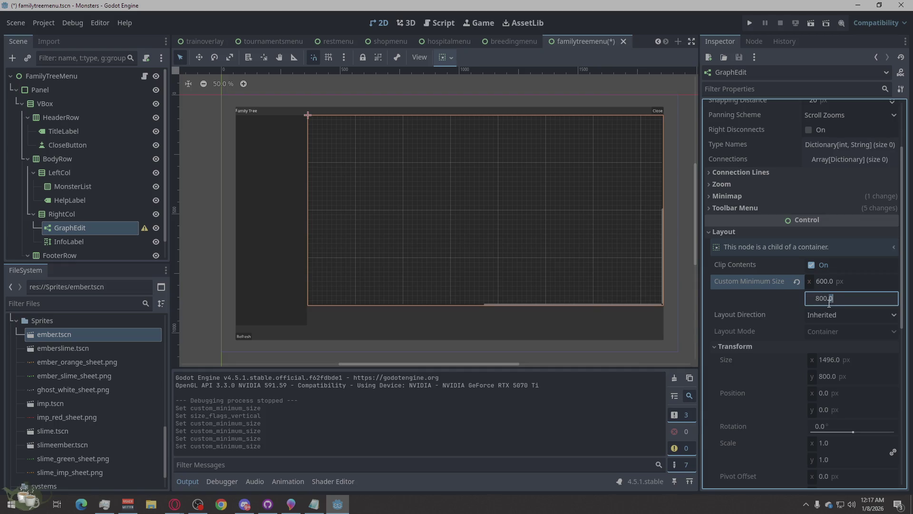
pyautogui.write('900')
pyautogui.press('Return')
pyautogui.doubleClick(819, 305)
pyautogui.write('880')
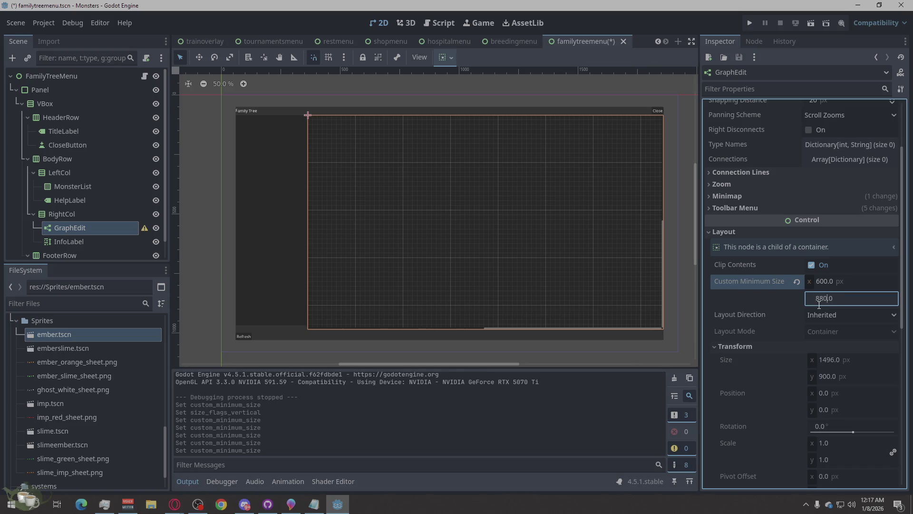
pyautogui.press('Return')
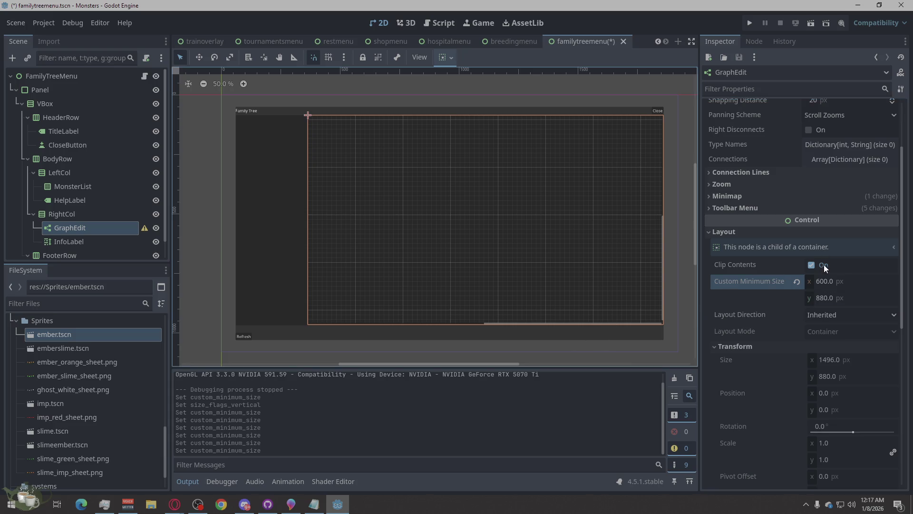
# Re-enter 600 for the minimum width, then reset it to 0.
pyautogui.doubleClick(822, 281)
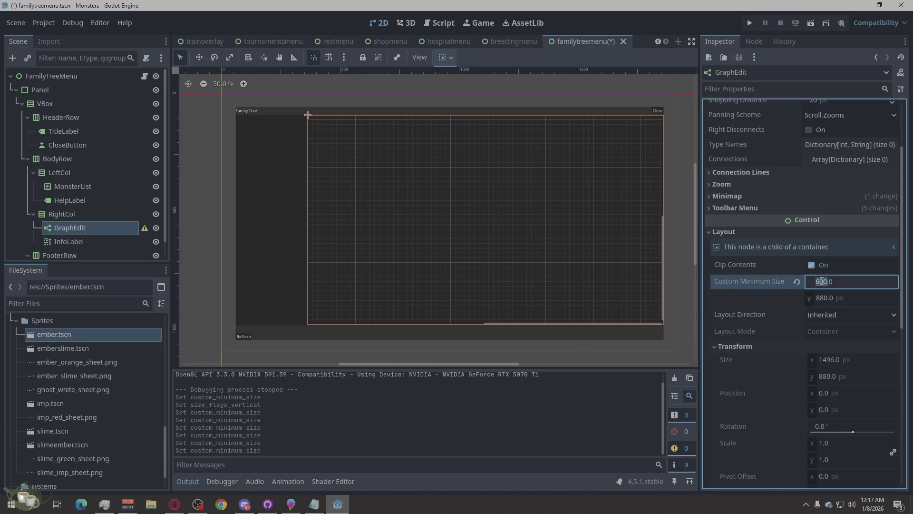
pyautogui.press('BackSpace')
pyautogui.press('Delete')
pyautogui.press('Delete')
pyautogui.write('600')
pyautogui.press('Return')
pyautogui.moveTo(819, 282); pyautogui.dragTo(839, 282)
pyautogui.press('BackSpace')
pyautogui.press('Return')
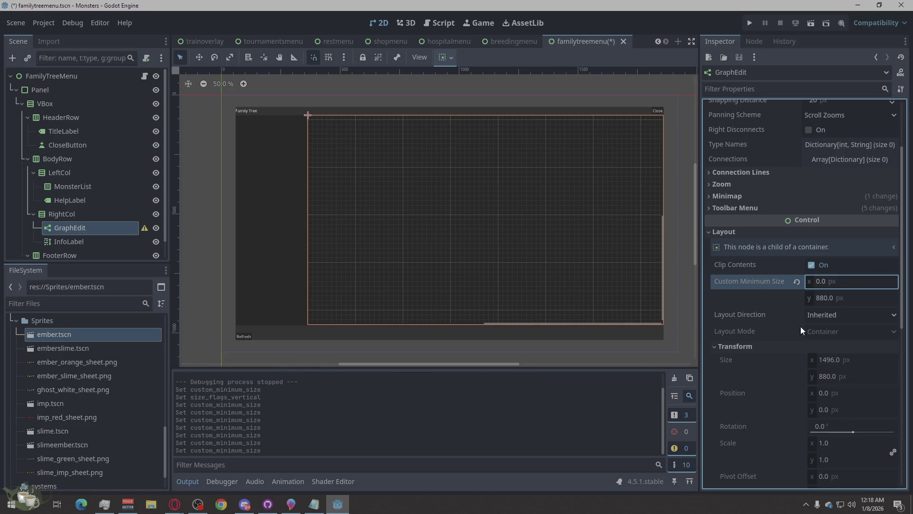